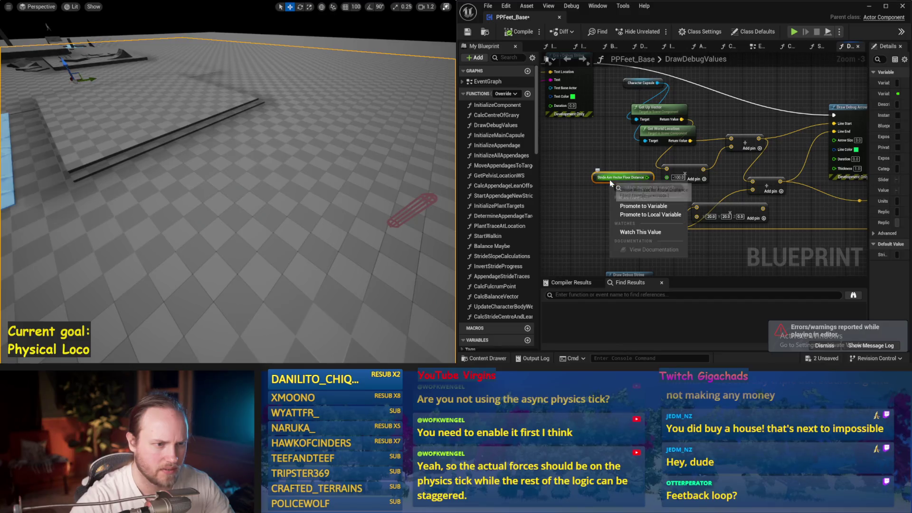
- Widen the details panel, then compile and save the blueprint
mouse_move(868, 85)
mouse_down()
mouse_move(760, 85)
mouse_move(838, 86)
mouse_up()
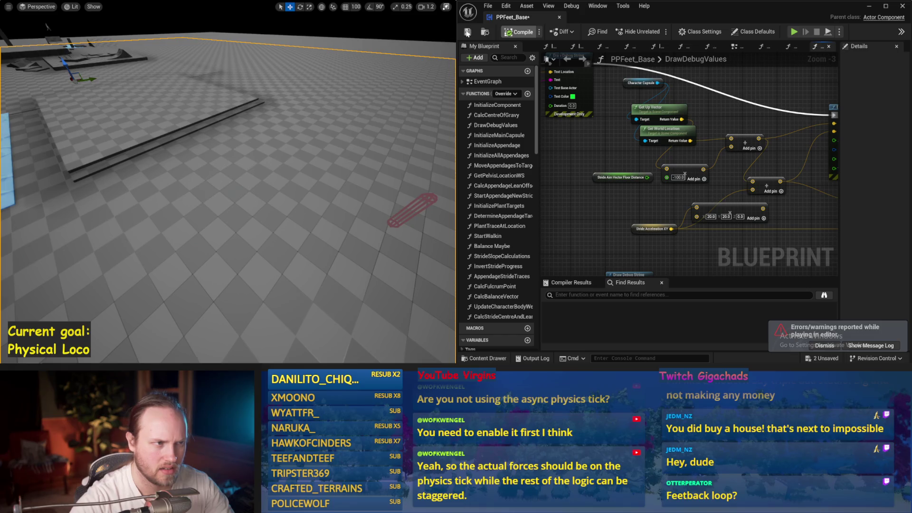
click(467, 33)
click(619, 178)
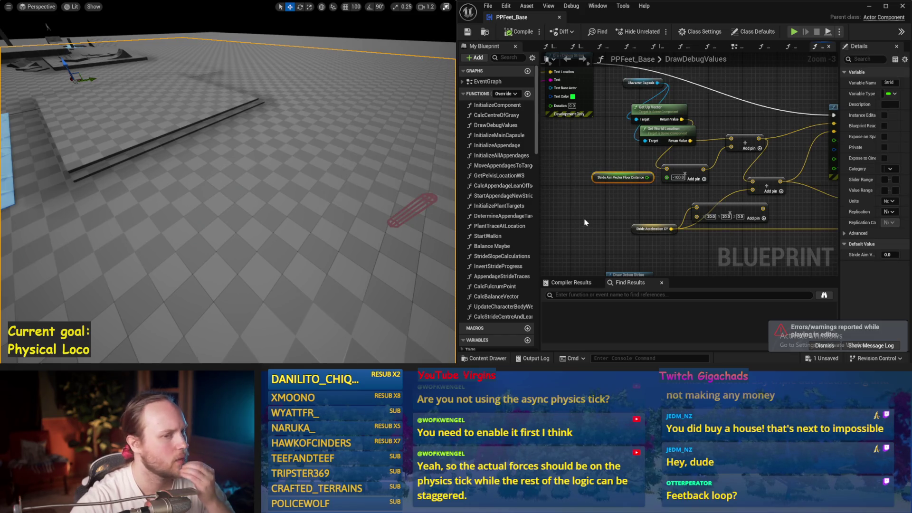
- Remove the extra input pin from the multiply node
mouse_move(585, 208)
mouse_down()
mouse_move(680, 188)
mouse_move(652, 202)
mouse_up()
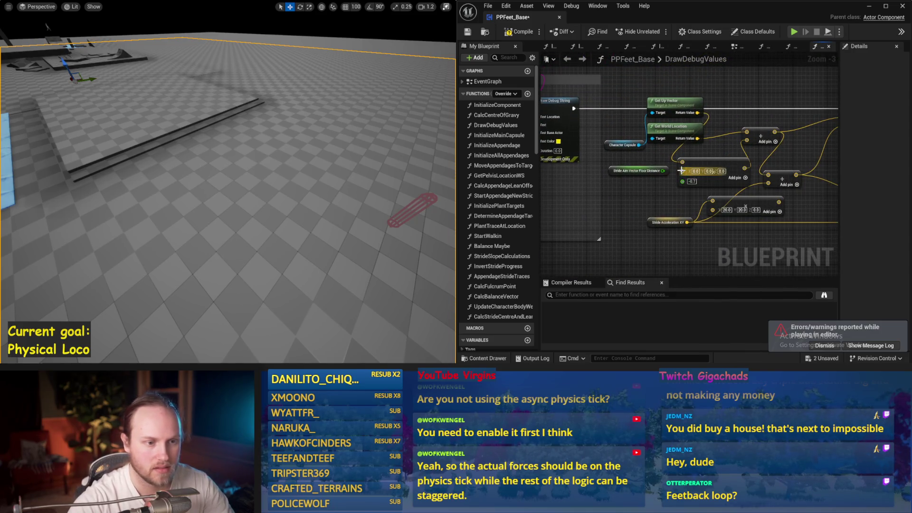
right_click(684, 171)
click(705, 256)
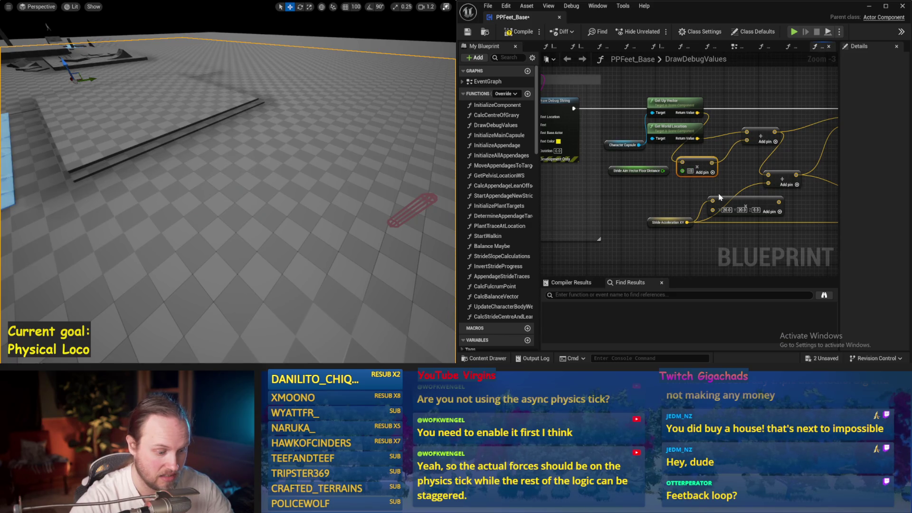
- Relabel the first Append node's A text to 'Stride Target Vel'
drag(653, 200, 602, 208)
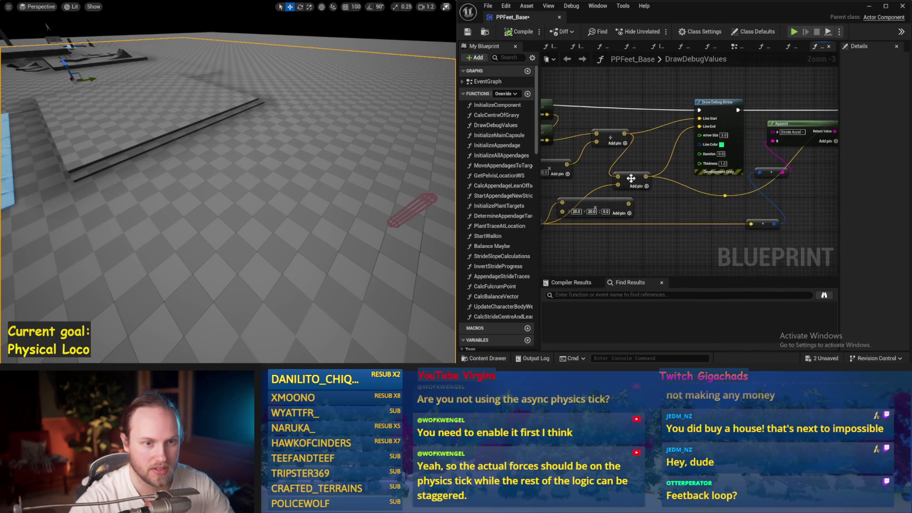
mouse_move(701, 205)
mouse_down()
mouse_move(617, 195)
mouse_move(812, 184)
mouse_up()
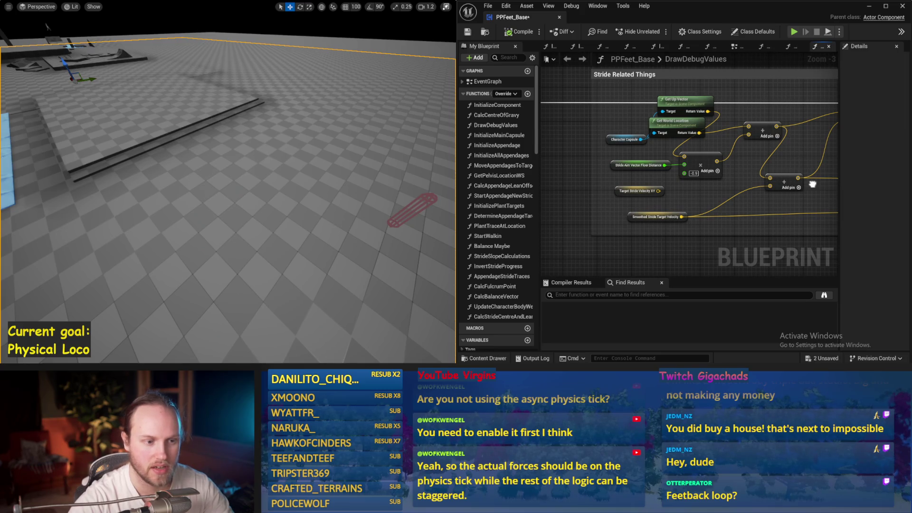
drag(812, 184, 604, 185)
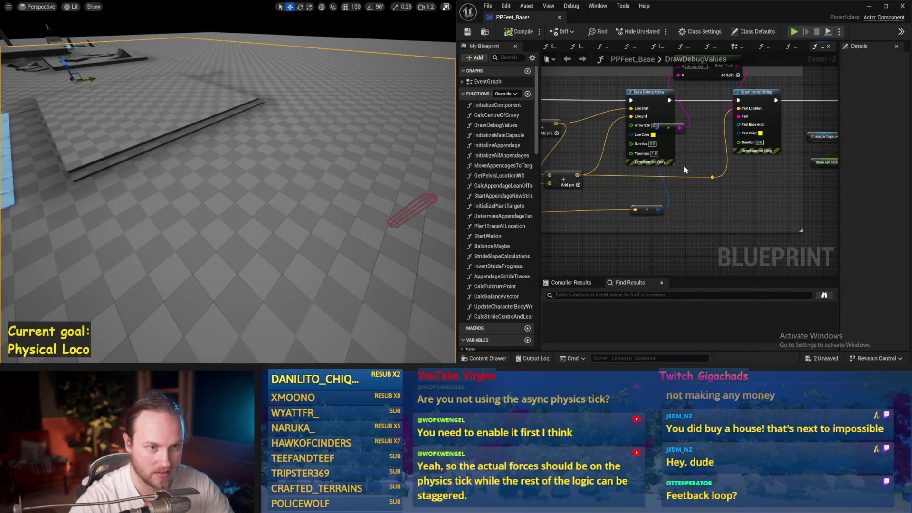
drag(685, 170, 655, 225)
click(661, 131)
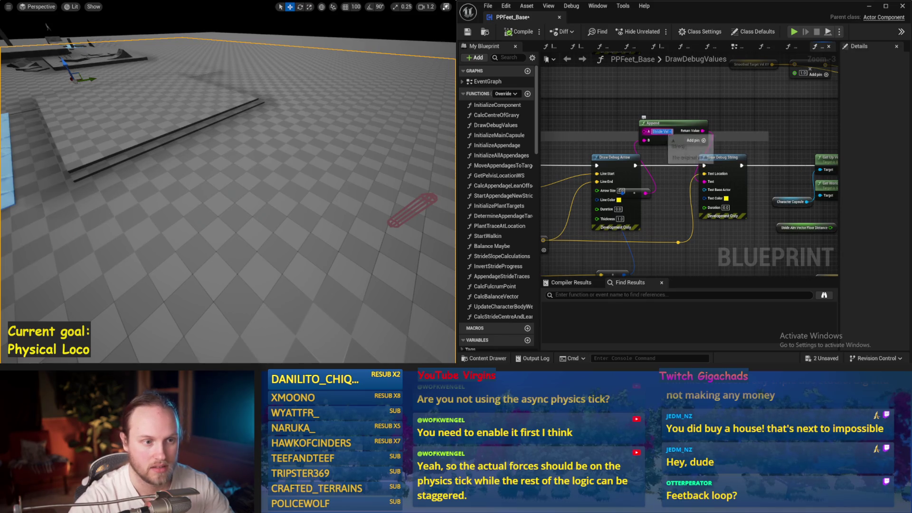
text(Target)
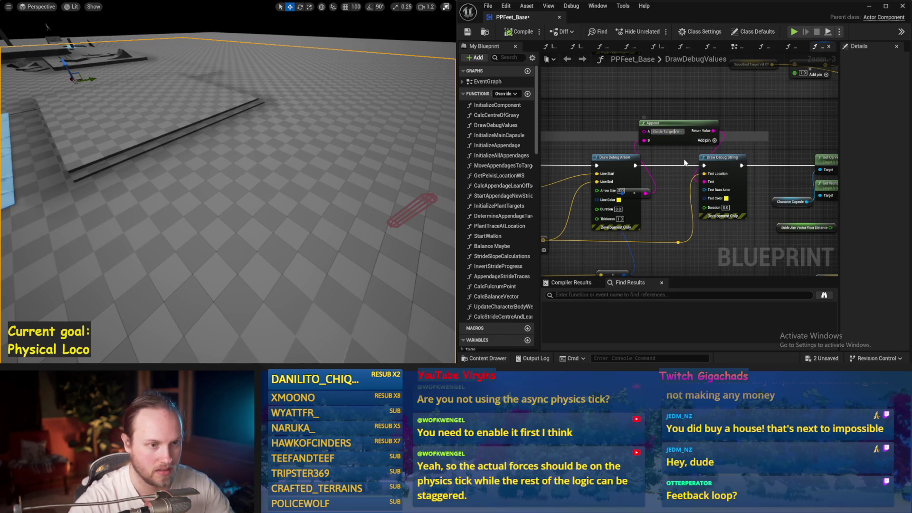
- Break the floor distance link into the Add node and split its vector pin into X, Y, Z
drag(667, 206, 779, 135)
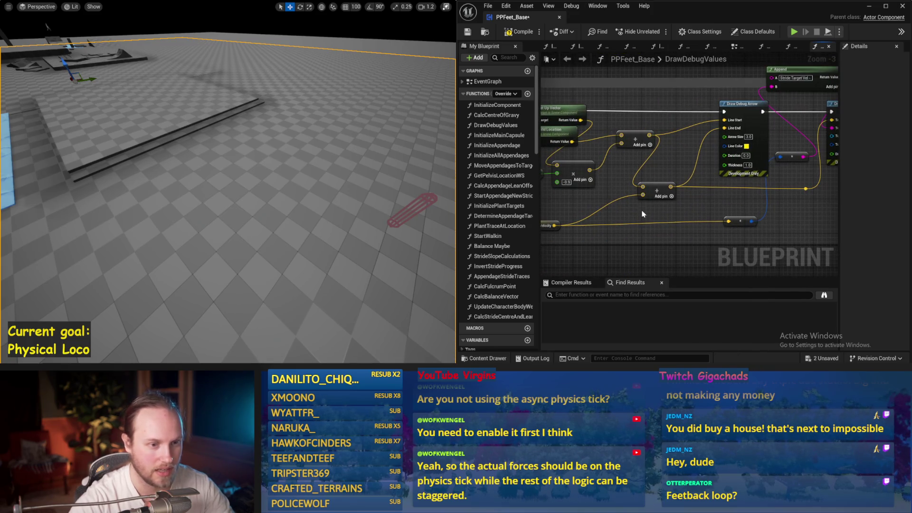
drag(642, 214, 724, 199)
drag(609, 167, 661, 170)
alt+click(649, 157)
right_click(653, 163)
click(668, 197)
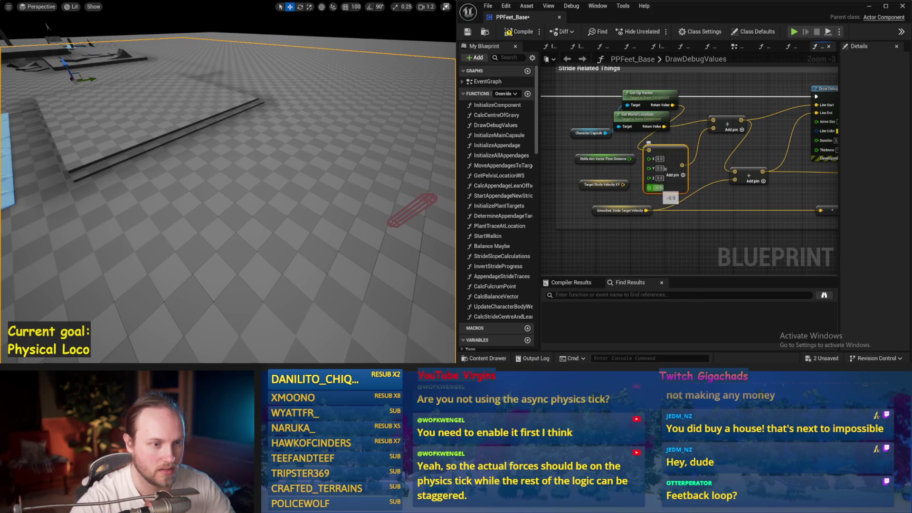
- Undo the vector pin split and strip the Add node's extra input pin
key(ctrl+z)
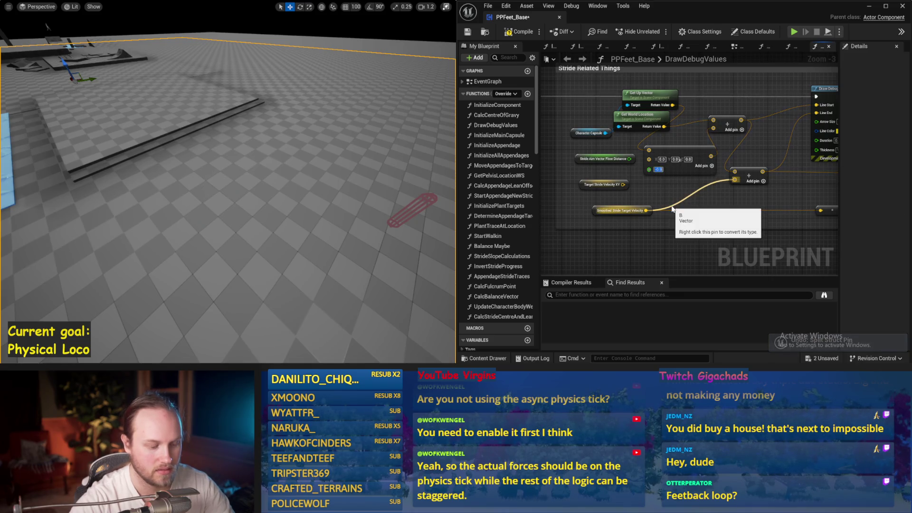
right_click(646, 148)
click(676, 254)
key(ctrl+z)
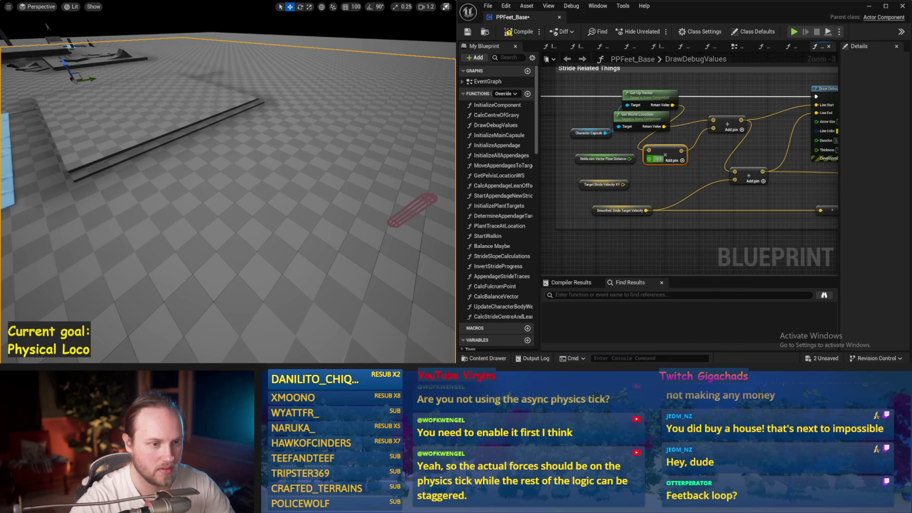
key(ctrl+z)
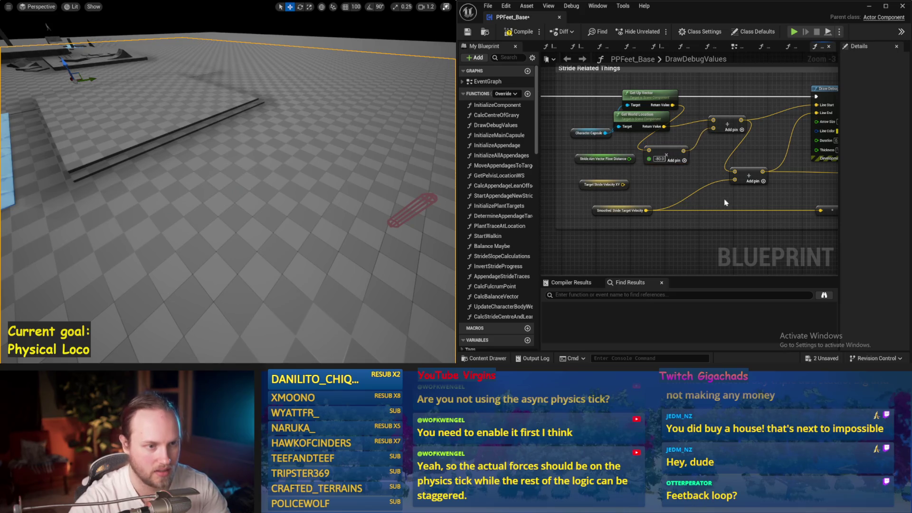
- Save the blueprint with the Draw Debug Arrow and String nodes in view
drag(725, 202, 558, 206)
click(468, 31)
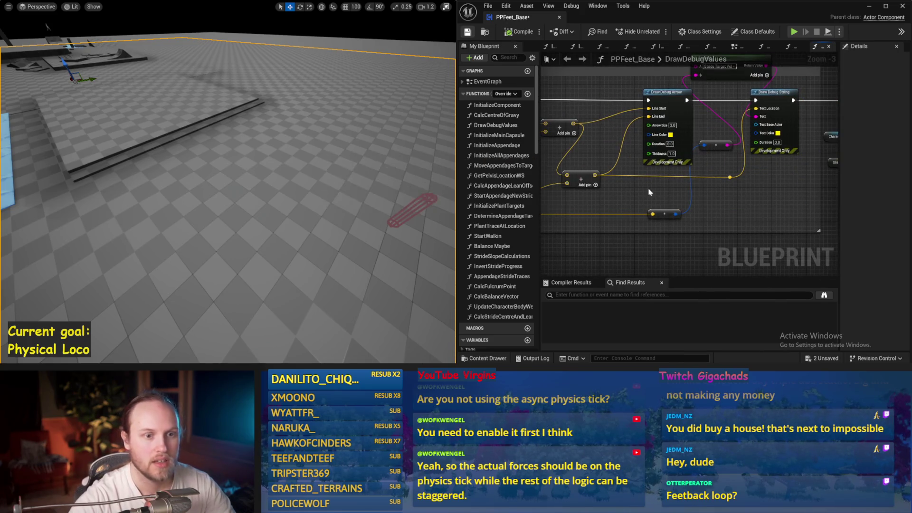
right_click(503, 215)
scroll(709, 172, down, 3)
scroll(709, 172, up, 2)
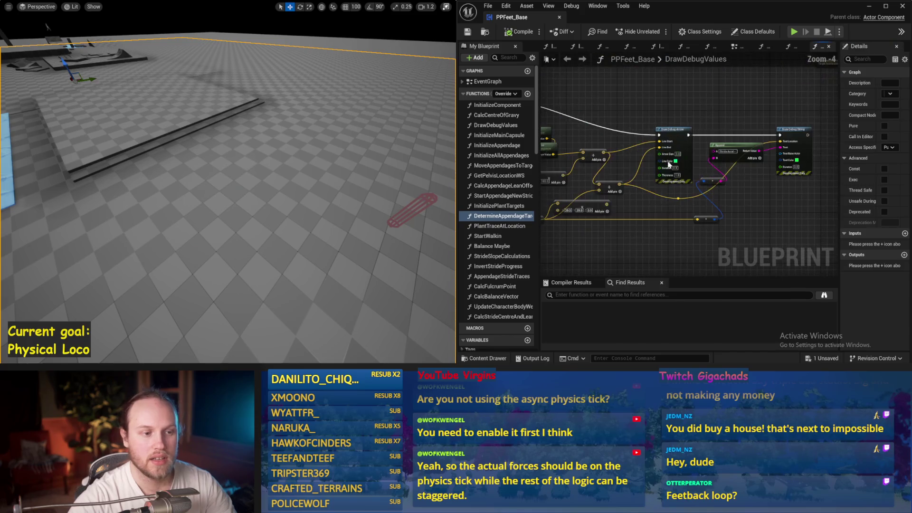
- Move the 20, 20, 0 Add node and the Character Capsule node down and right
mouse_move(709, 194)
mouse_down()
mouse_move(737, 218)
mouse_move(715, 221)
mouse_up()
drag(606, 90, 613, 105)
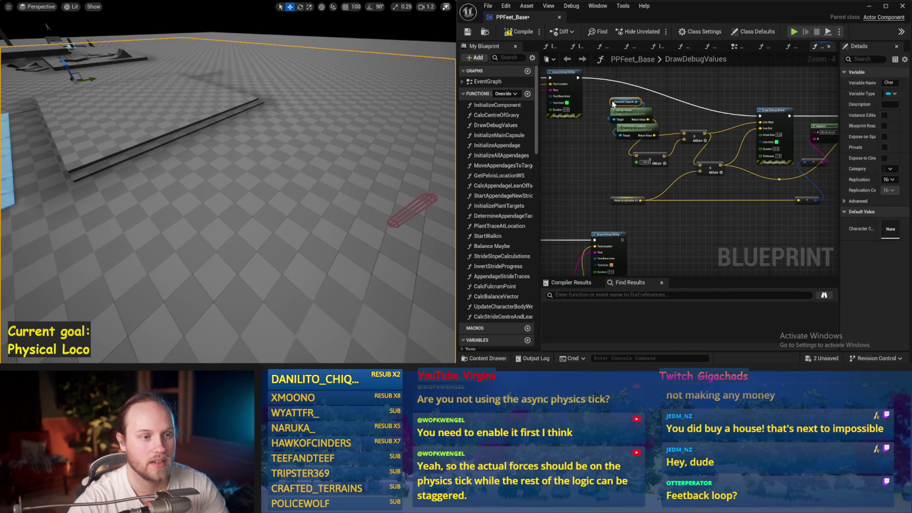
scroll(671, 111, up, 1)
click(629, 97)
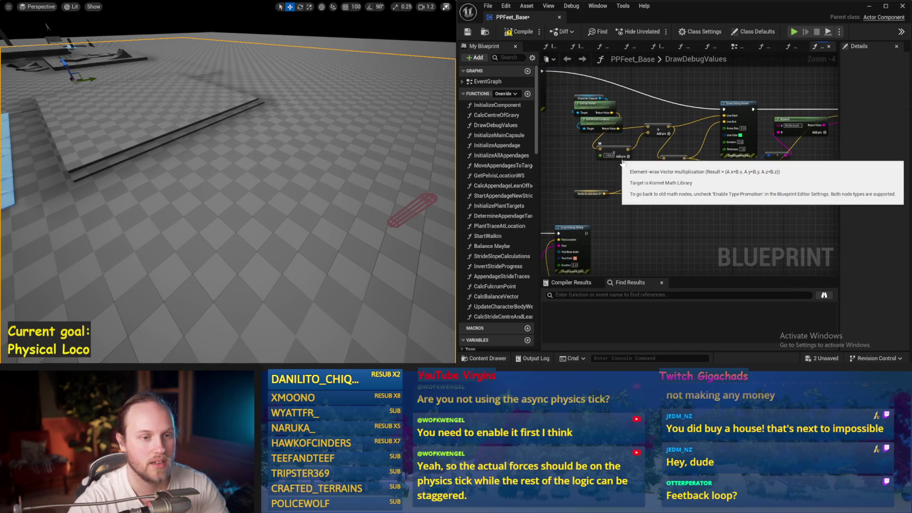
scroll(742, 129, up, 1)
- Change the Draw Debug Arrow line colour from green to orange
click(742, 128)
mouse_move(625, 190)
mouse_down()
mouse_move(674, 228)
mouse_move(717, 238)
mouse_up()
click(676, 325)
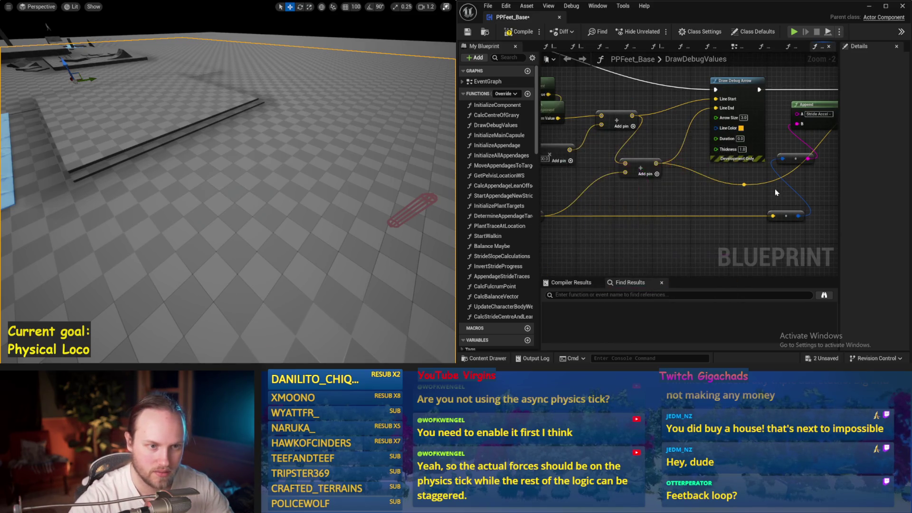
- Relabel the second debug string 'Stride True Vel'
drag(775, 191, 588, 193)
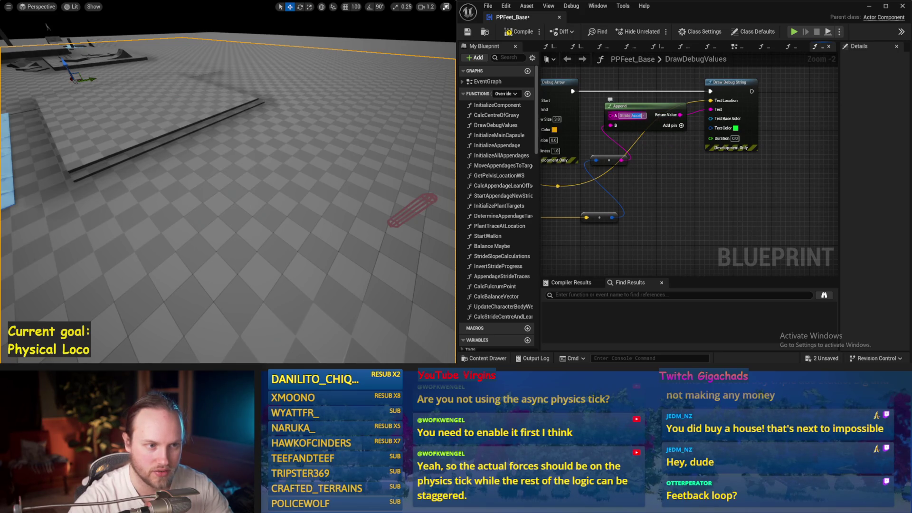
text(Stride True Vel)
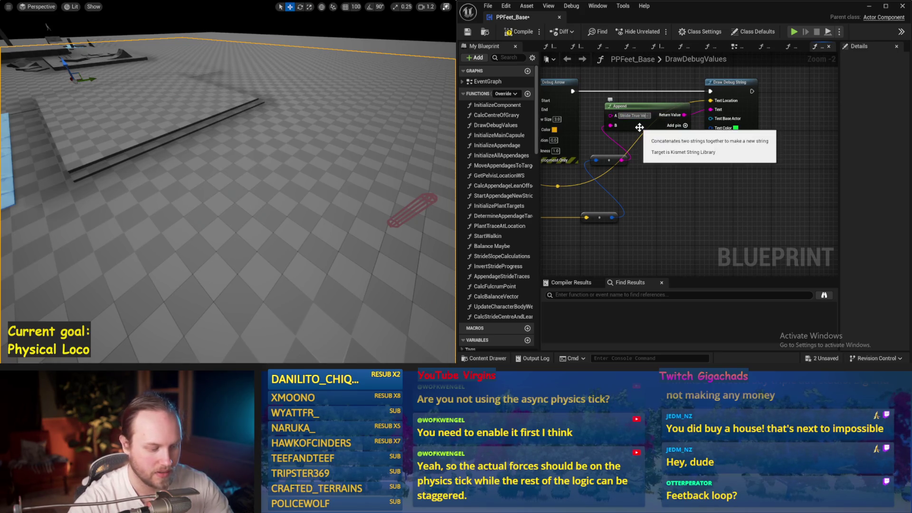
key(Return)
- Save with Ctrl+S and compile the blueprint, then open the action menu by Draw Debug String
drag(656, 170, 689, 190)
click(774, 125)
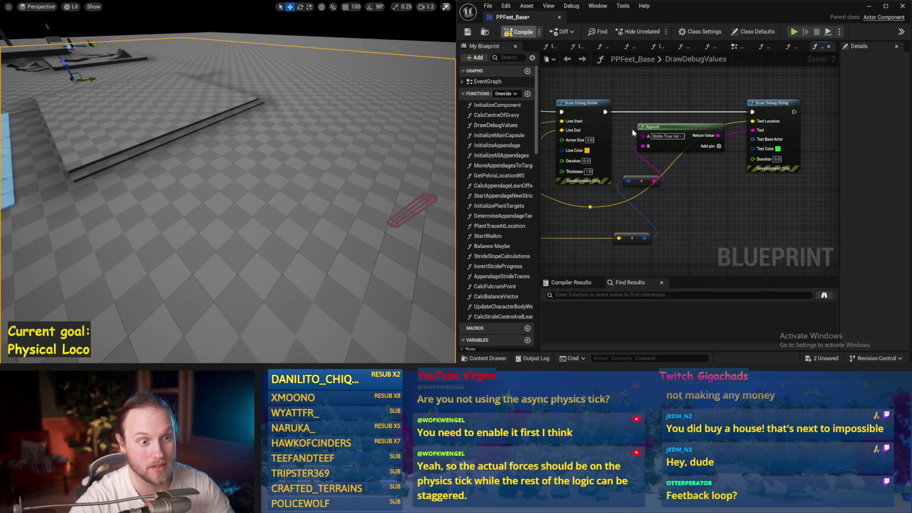
drag(725, 192, 751, 173)
key(ctrl+s)
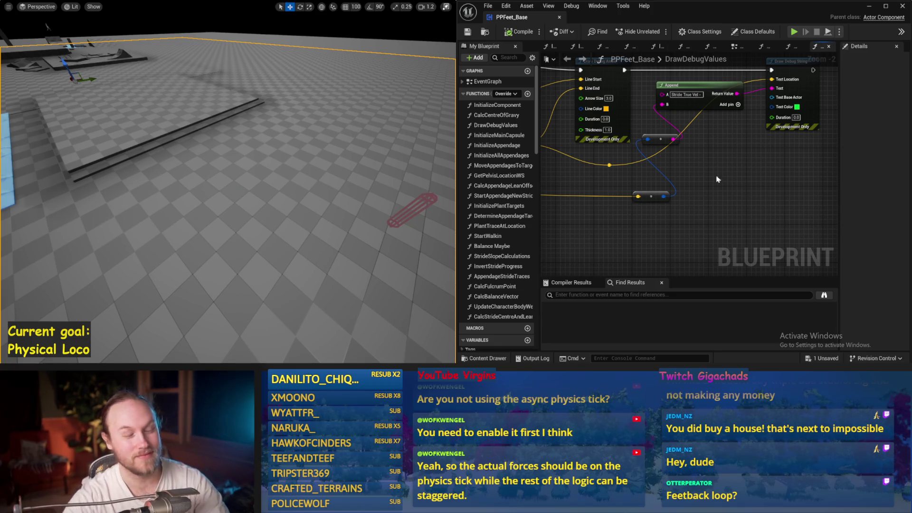
drag(641, 174, 677, 191)
key(ctrl+s)
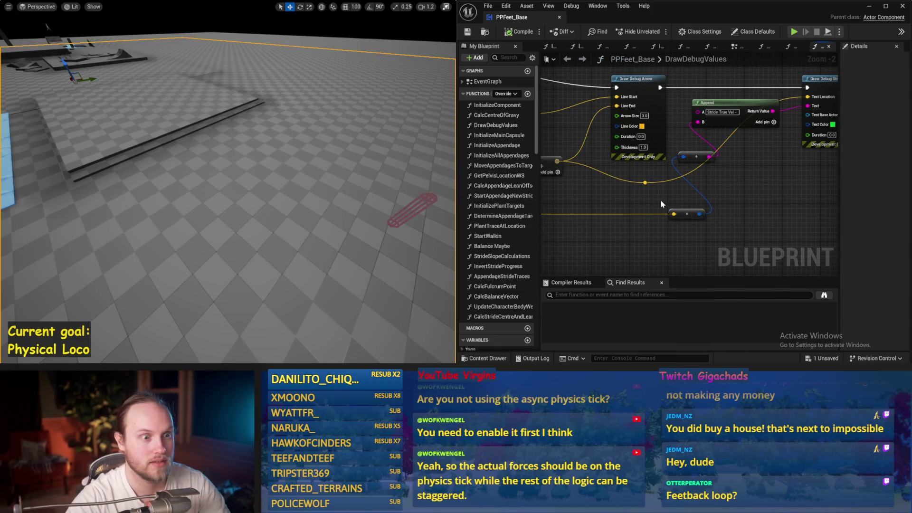
scroll(660, 201, down, 1)
key(ctrl+s)
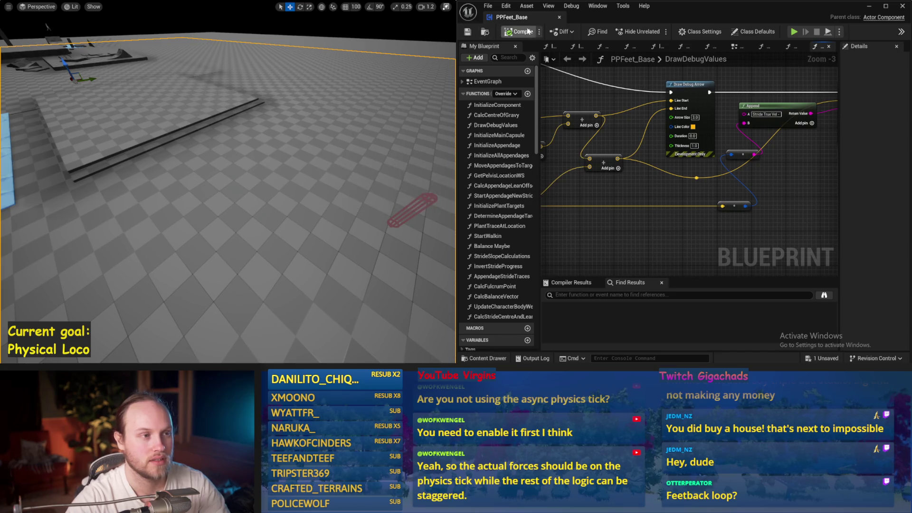
click(518, 31)
mouse_move(678, 222)
mouse_down()
mouse_move(633, 208)
mouse_move(627, 185)
mouse_move(667, 178)
mouse_up()
right_click(656, 153)
- Add a Get Stride True Velocity node, wire it over the old input, and start Simulate
text(stride true)
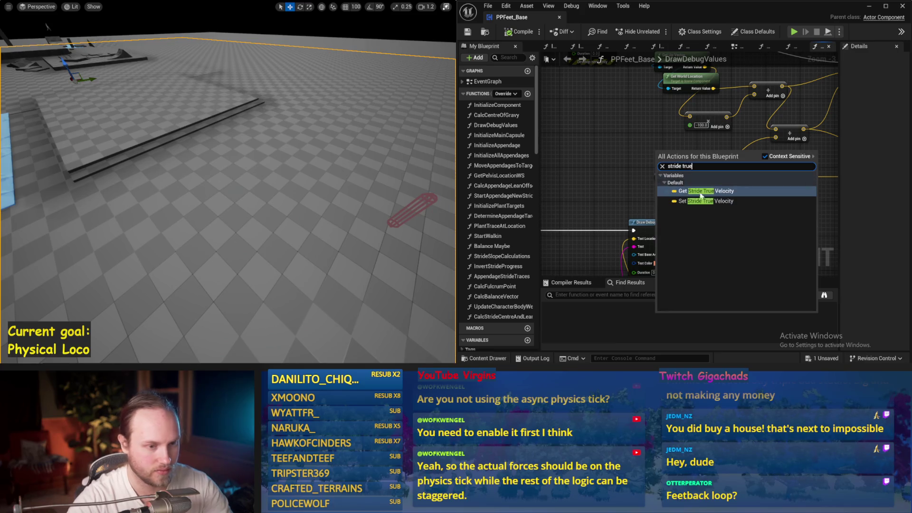
click(682, 191)
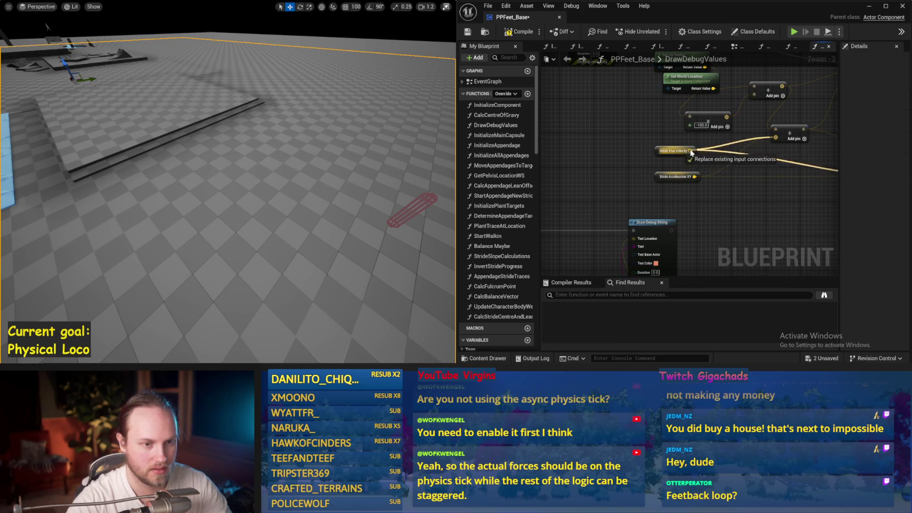
drag(631, 96, 570, 108)
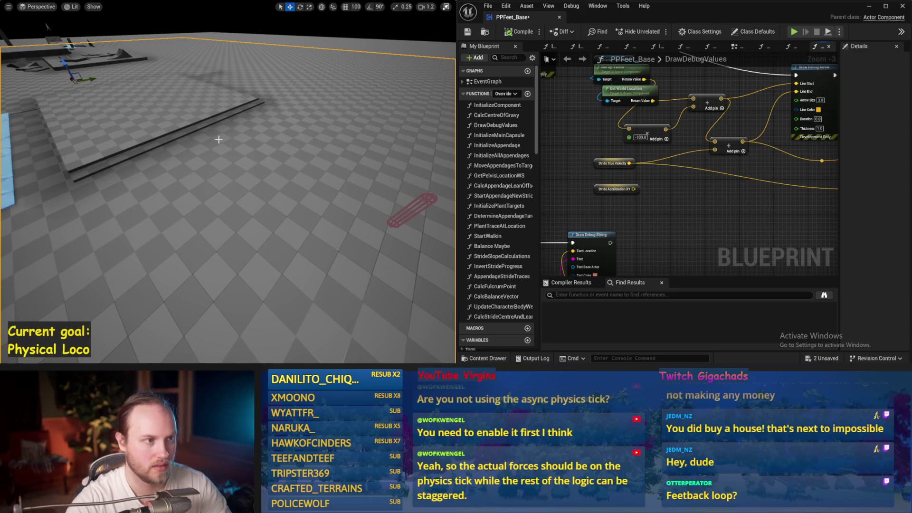
key(alt+s)
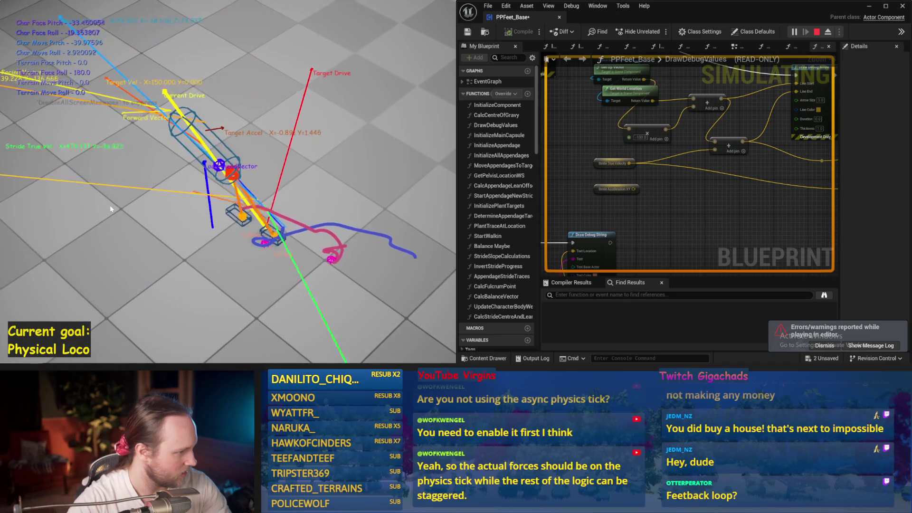
- Stop the simulation and save the PPFeet_Base blueprint
key(Escape)
key(ctrl+s)
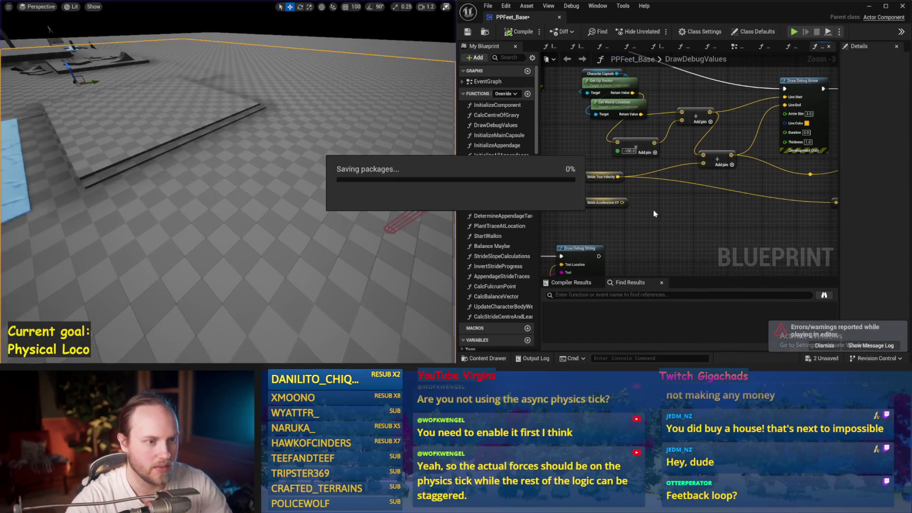
click(551, 47)
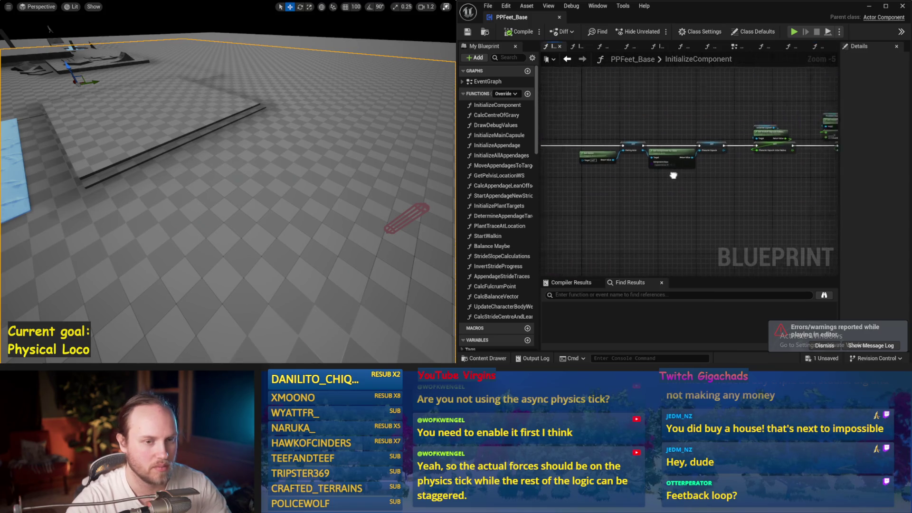
click(471, 33)
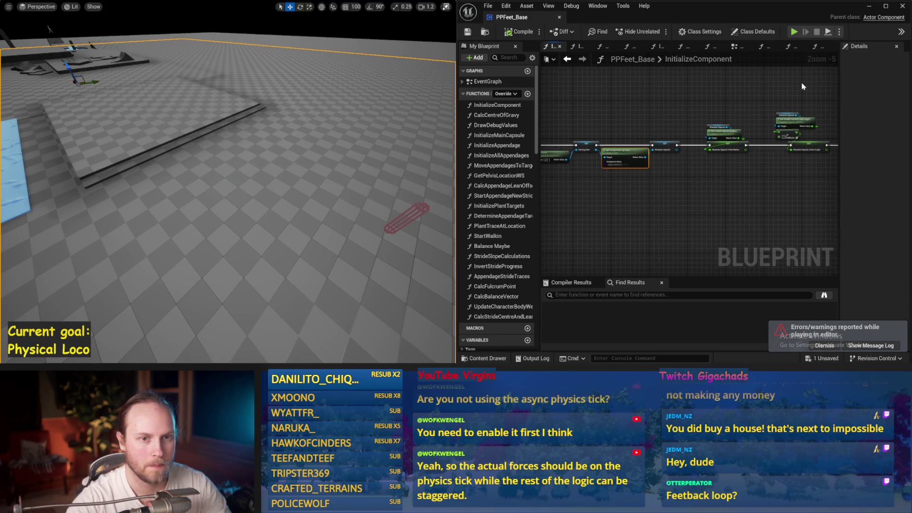
drag(839, 89, 862, 88)
scroll(689, 142, up, 2)
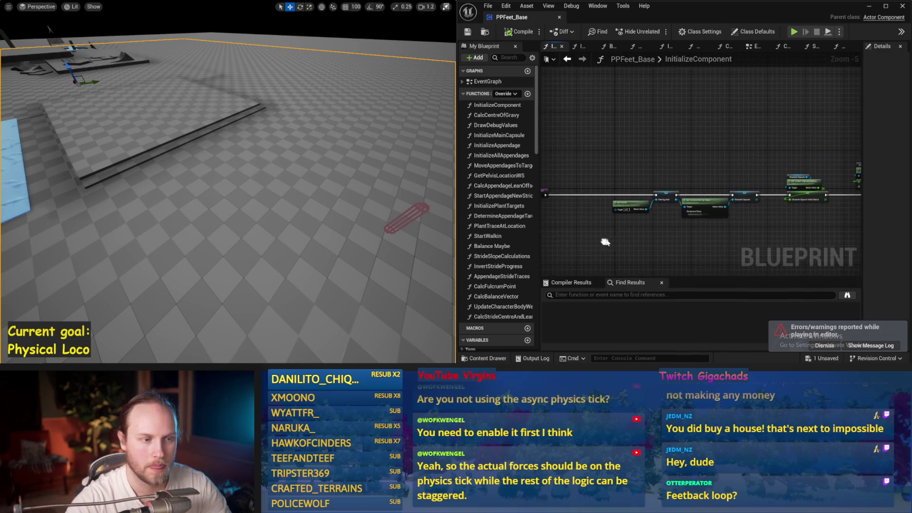
- Close the other graph tabs, open the EventGraph, then the CalcStrideCentreAndLean function
right_click(582, 47)
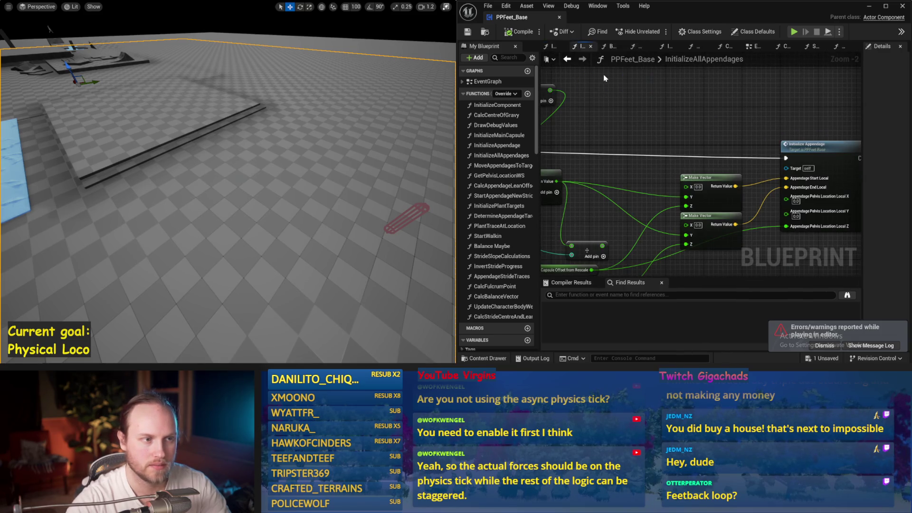
click(575, 47)
double_click(489, 80)
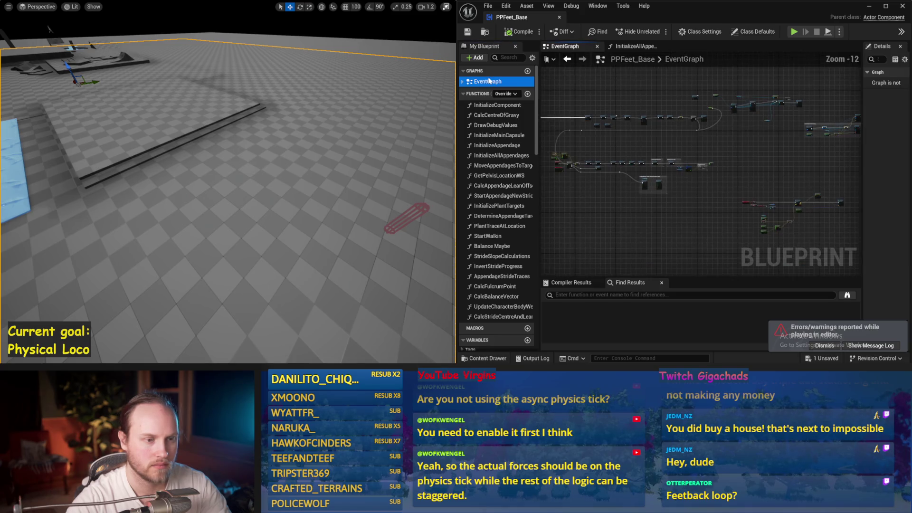
scroll(593, 164, up, 11)
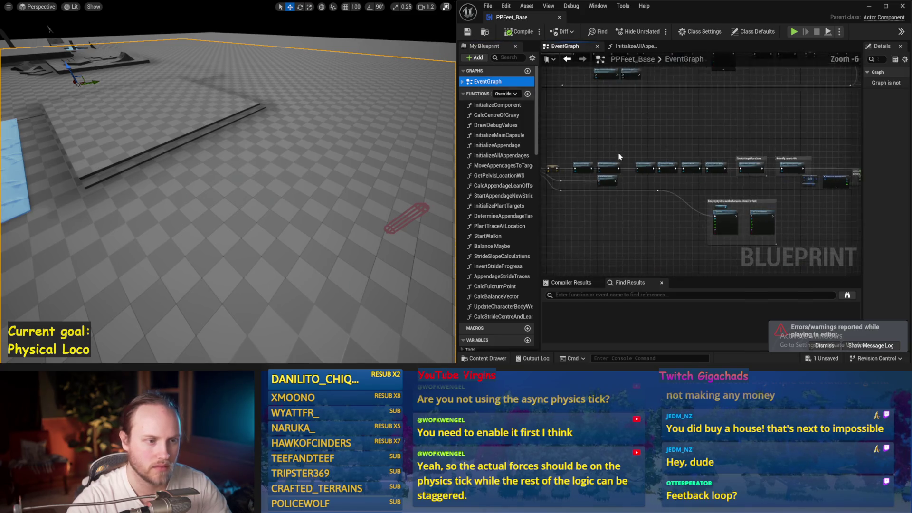
double_click(497, 317)
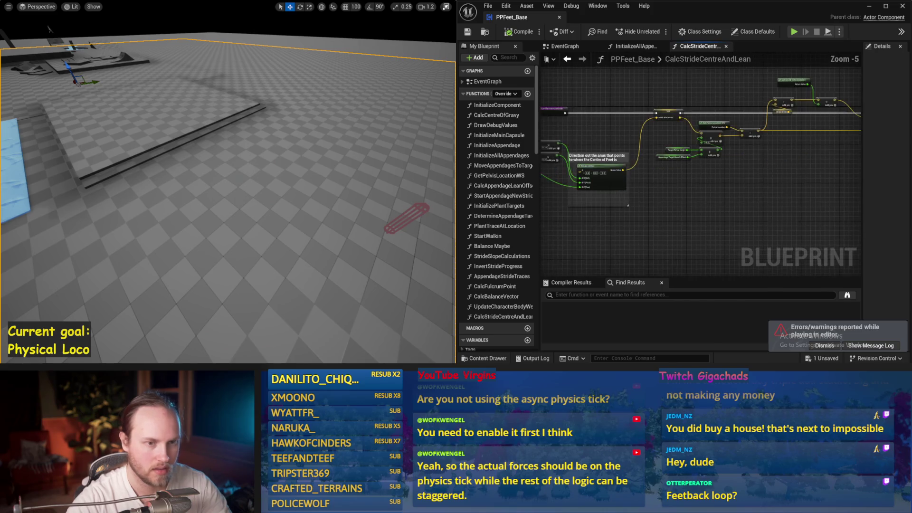
- Place a VInterp To node and connect world delta seconds to its Delta Time
scroll(658, 220, up, 1)
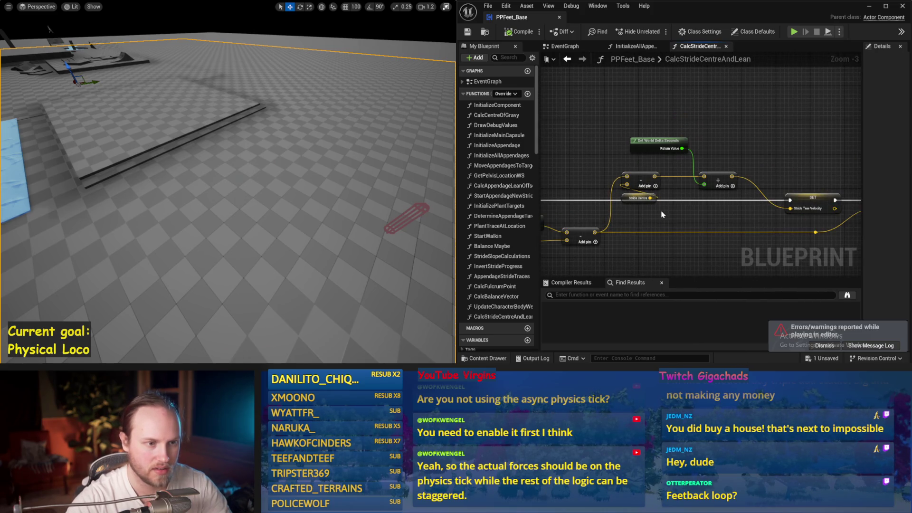
drag(663, 214, 581, 211)
right_click(682, 144)
click(665, 136)
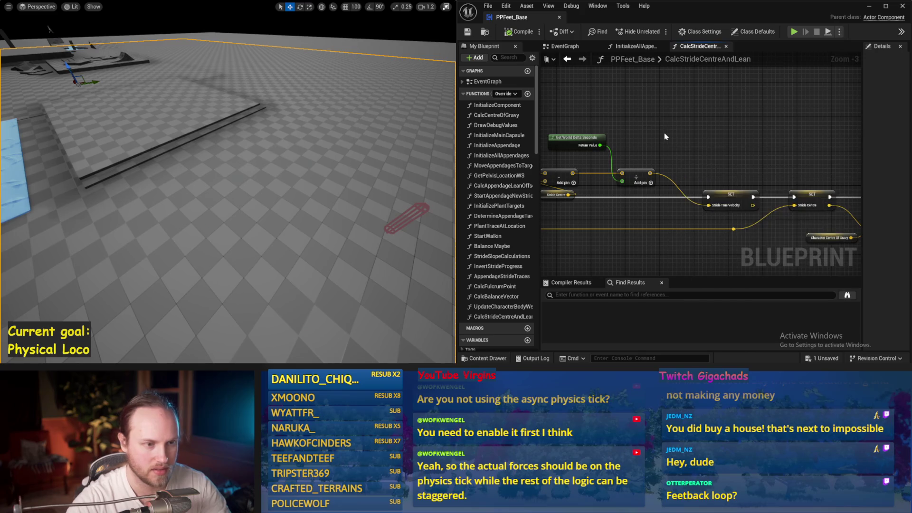
right_click(665, 136)
text(vinter)
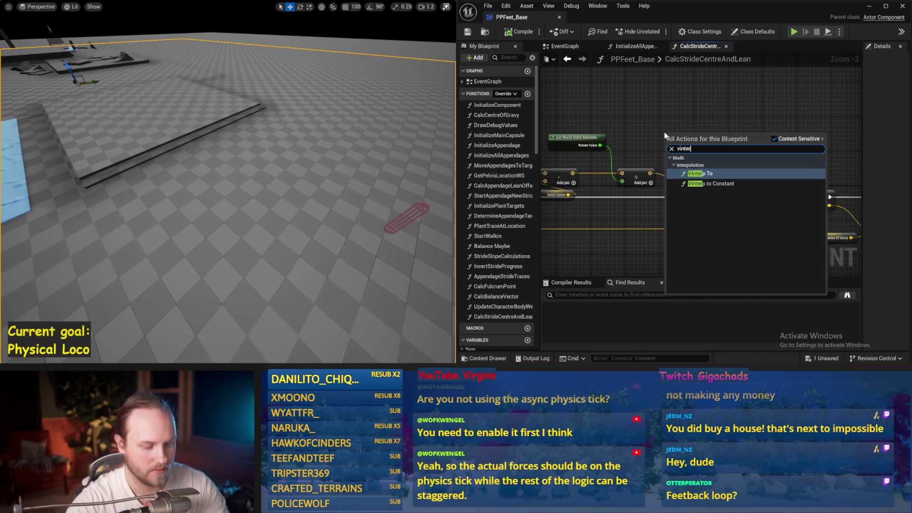
key(Return)
drag(703, 148, 707, 117)
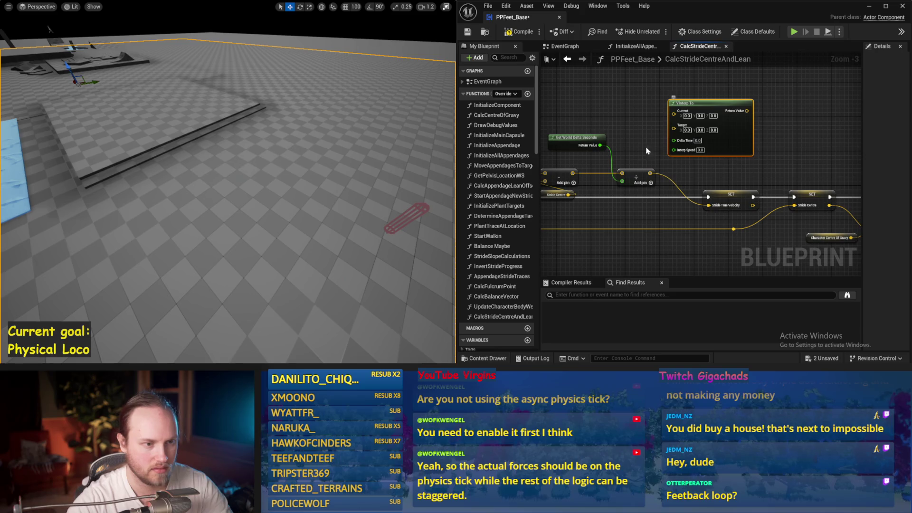
drag(600, 145, 674, 140)
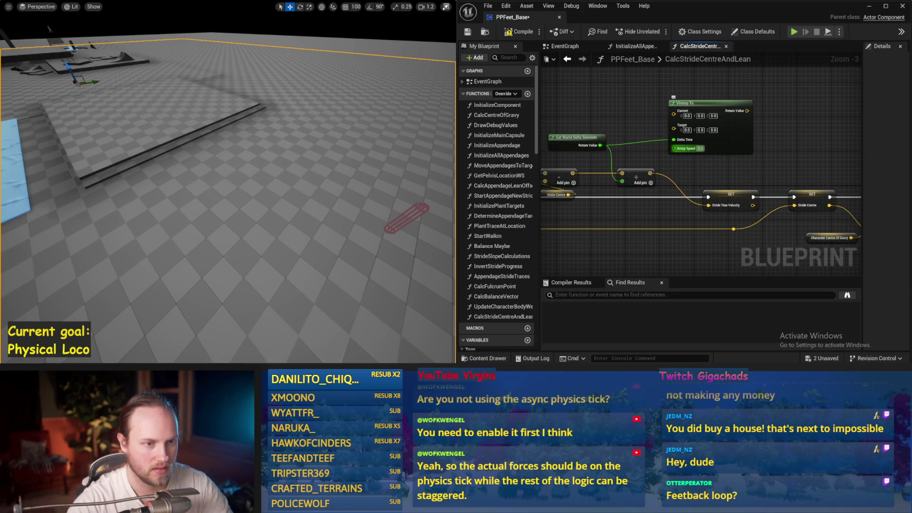
drag(650, 173, 677, 130)
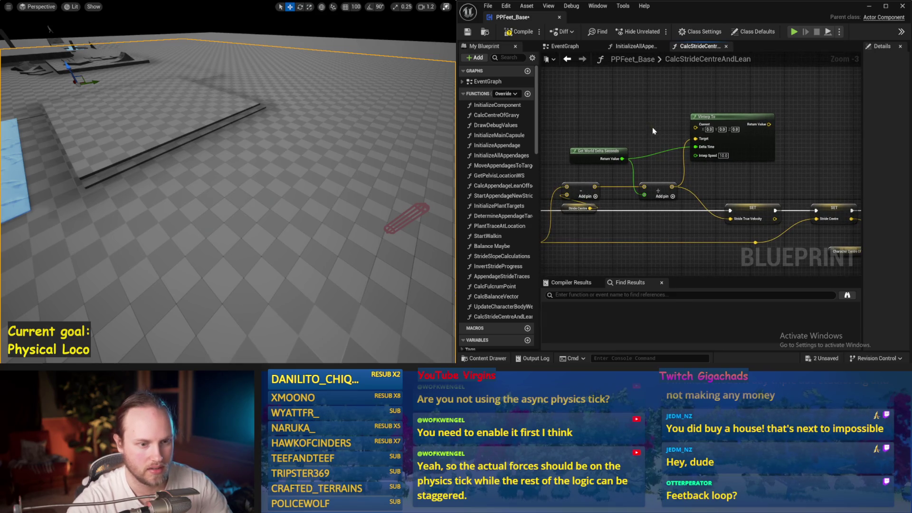
- Feed a Stride True Velocity getter into Current, output into SET Stride True Velocity, compile and simulate
right_click(633, 98)
text(true vel)
key(Return)
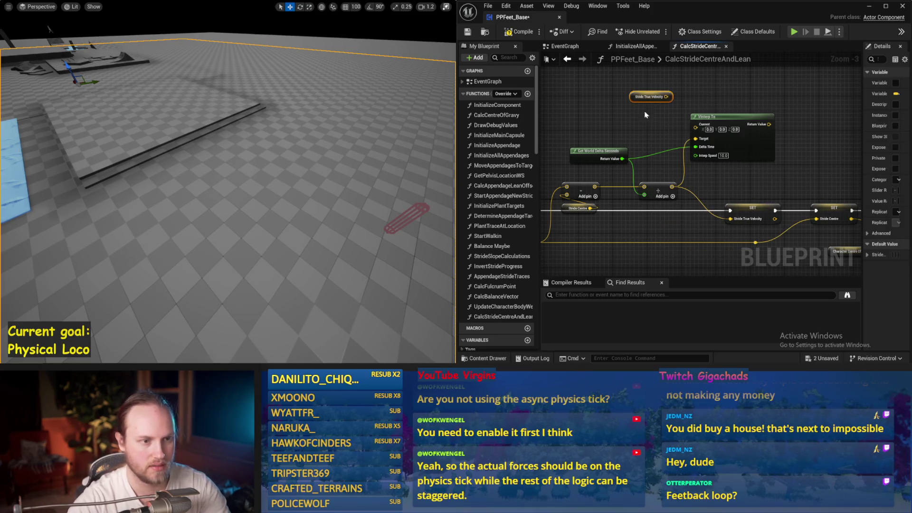
mouse_move(671, 99)
mouse_down()
mouse_move(691, 131)
mouse_move(696, 125)
mouse_up()
mouse_move(769, 124)
mouse_down()
mouse_move(755, 178)
mouse_move(731, 219)
mouse_up()
drag(727, 116, 726, 134)
click(468, 32)
key(alt+s)
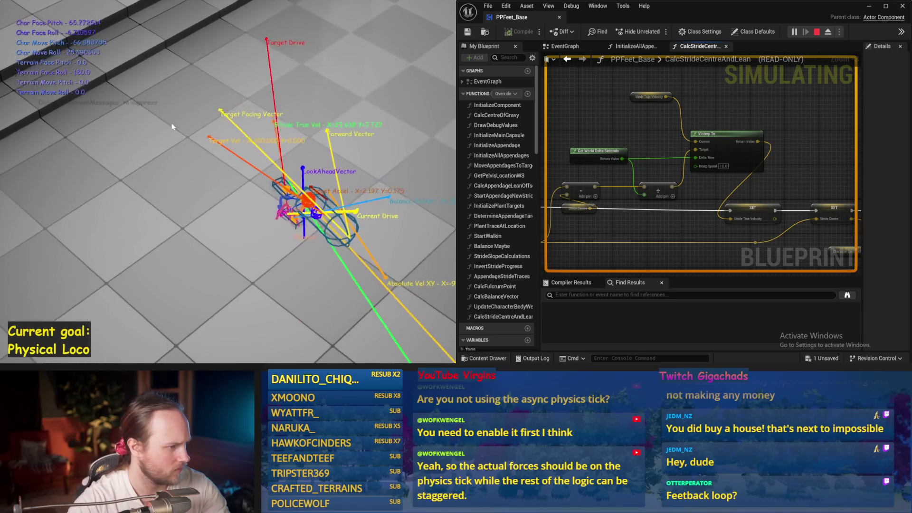
- Stop the simulation, check the EventGraph, and go back to the CalcStrideCentreAndLean tab
key(Escape)
click(565, 47)
scroll(567, 75, down, 2)
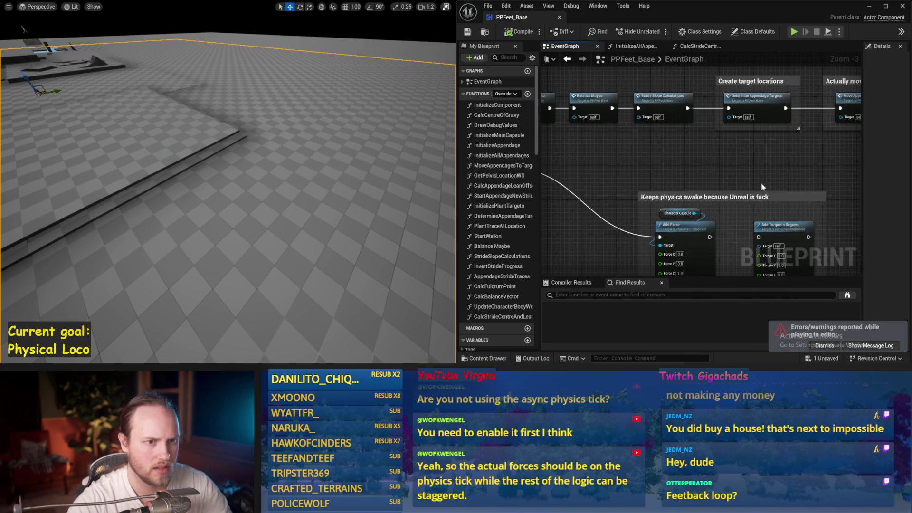
click(700, 46)
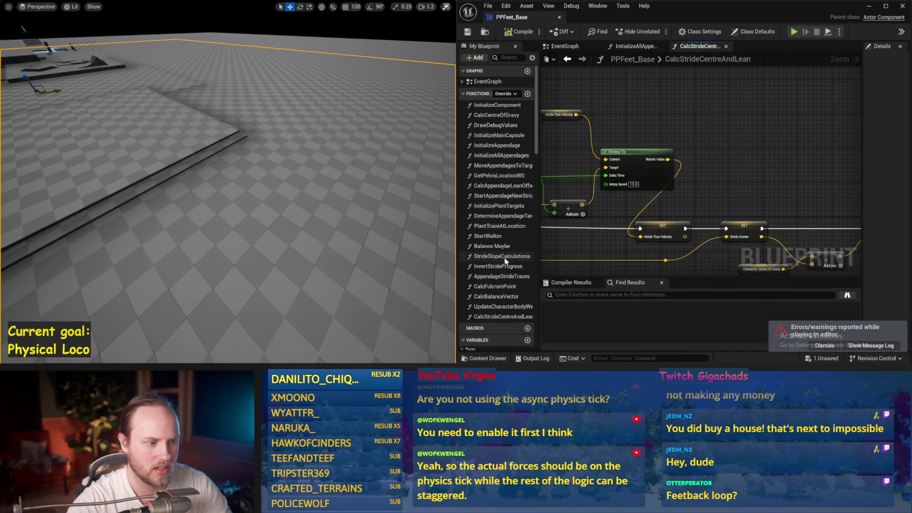
- In DrawDebugValues, add a vector Add node off Stride True Velocity
double_click(495, 125)
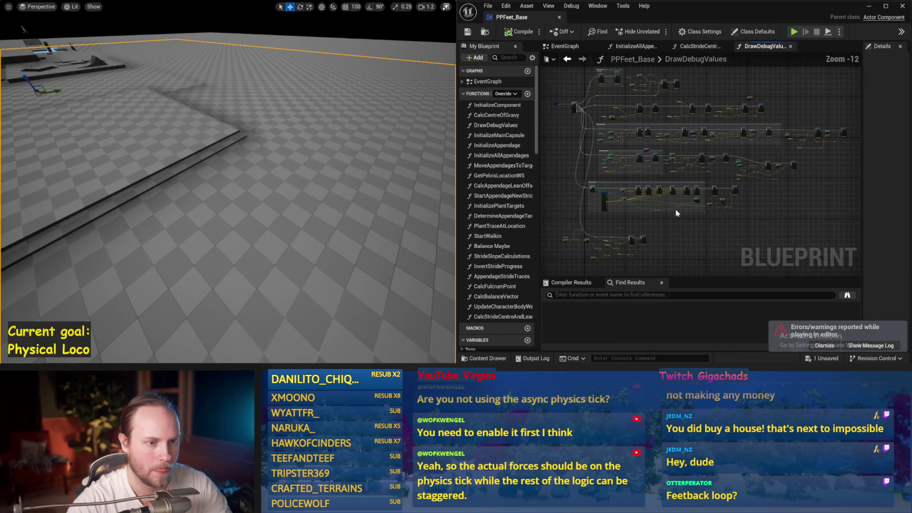
scroll(698, 190, down, 1)
scroll(603, 190, down, 1)
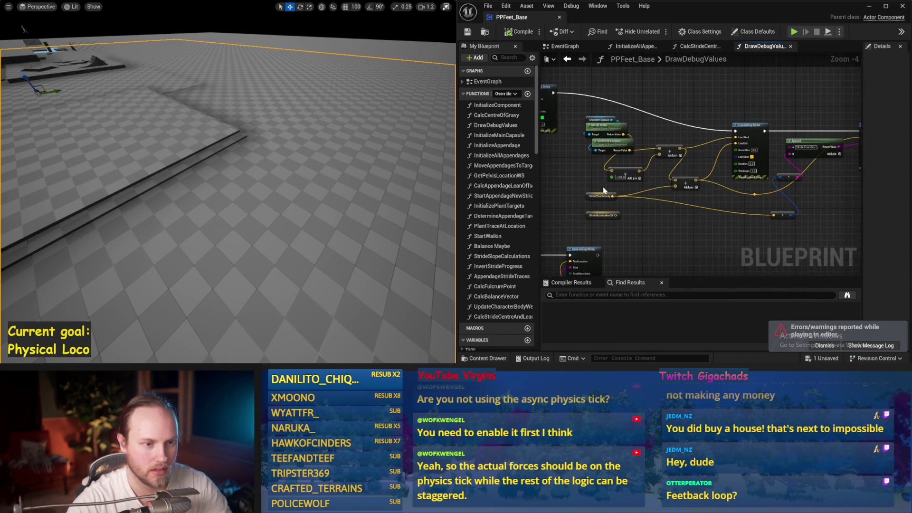
mouse_move(616, 196)
mouse_down()
mouse_move(665, 218)
mouse_move(656, 214)
mouse_up()
key(Return)
scroll(654, 221, up, 3)
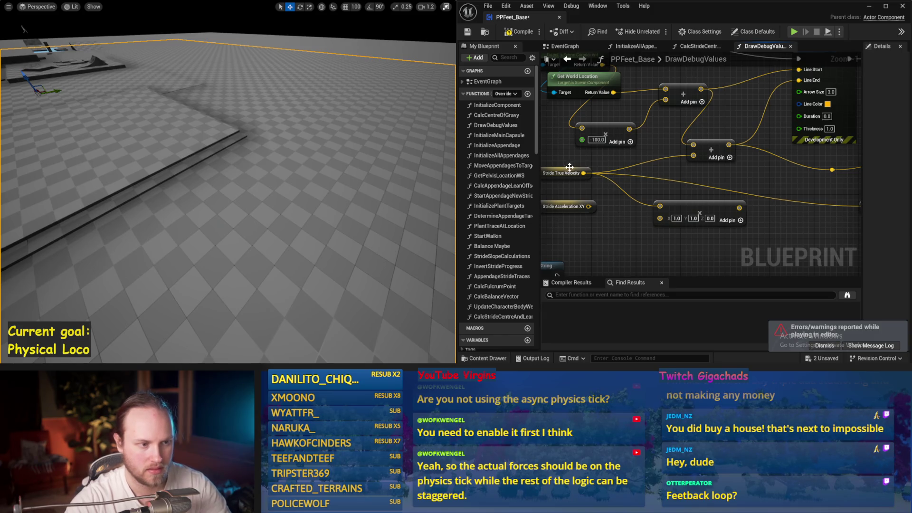
- Wire Smoothed Stride Target Velocity into a new vector node near the Draw Debug nodes and simulate
mouse_move(593, 178)
mouse_down()
mouse_move(605, 164)
mouse_move(820, 196)
mouse_move(737, 149)
mouse_up()
drag(733, 194, 661, 212)
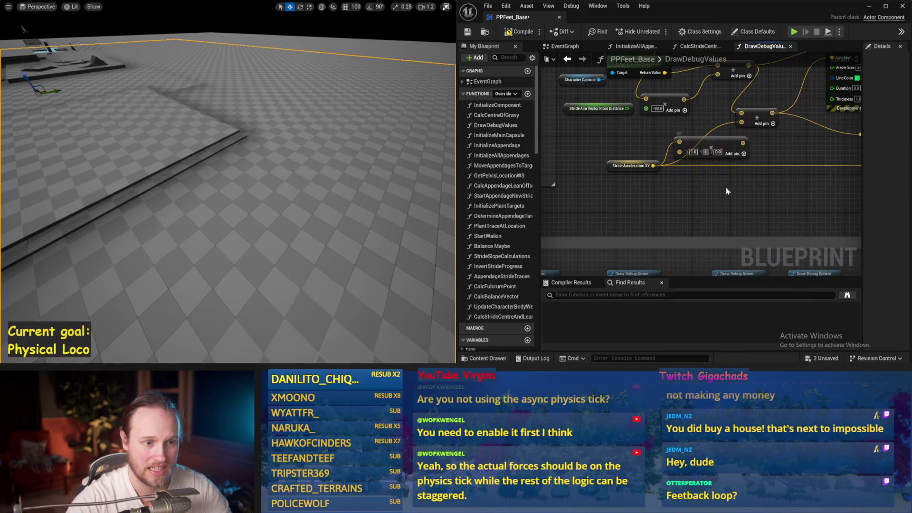
drag(726, 191, 656, 185)
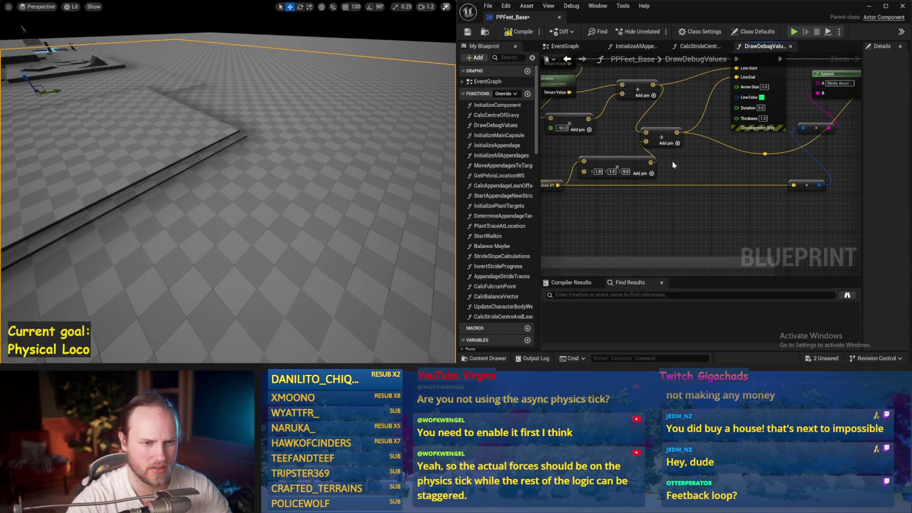
drag(794, 187, 794, 187)
mouse_move(546, 181)
mouse_down()
mouse_move(598, 203)
mouse_move(679, 204)
mouse_move(665, 169)
mouse_up()
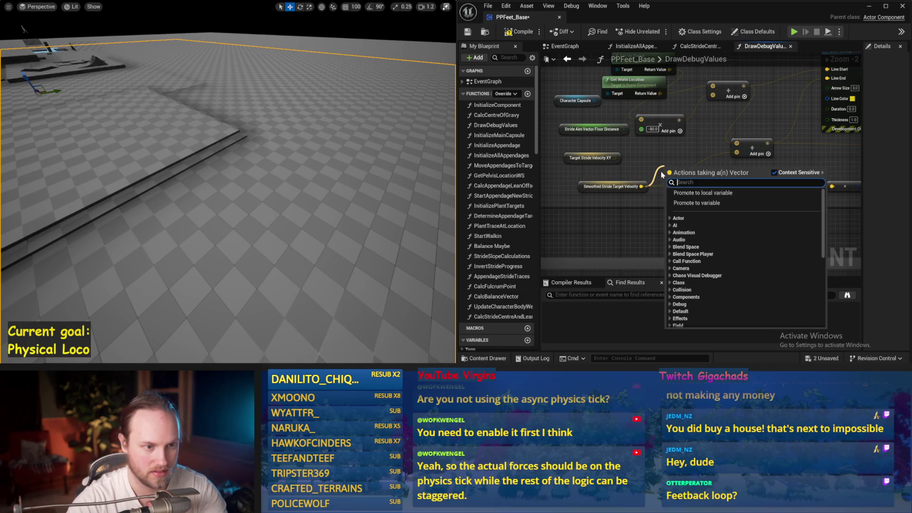
click(674, 198)
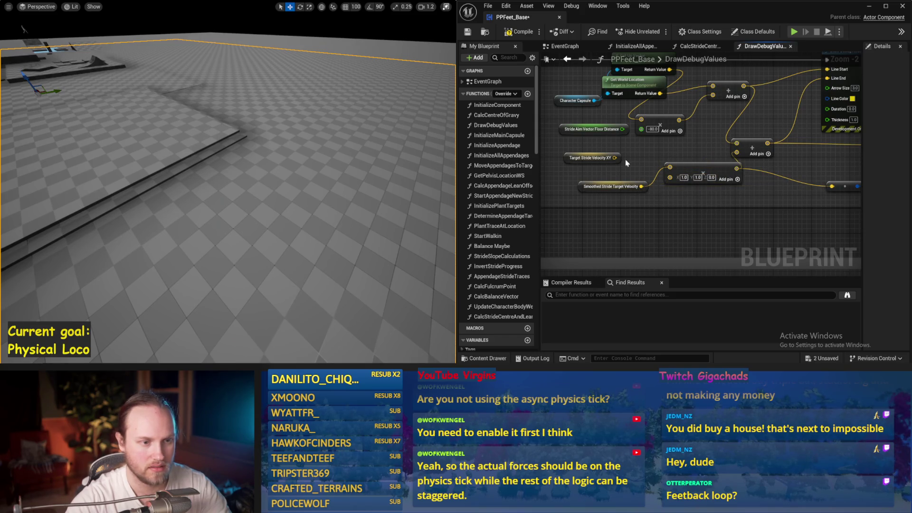
key(alt+s)
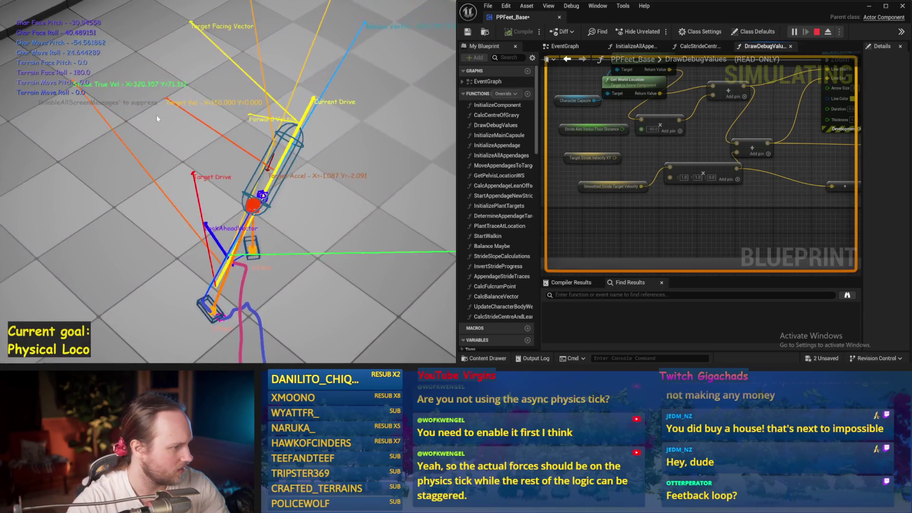
- Restart and stop the simulation, then save the blueprint
key(Escape)
key(alt+s)
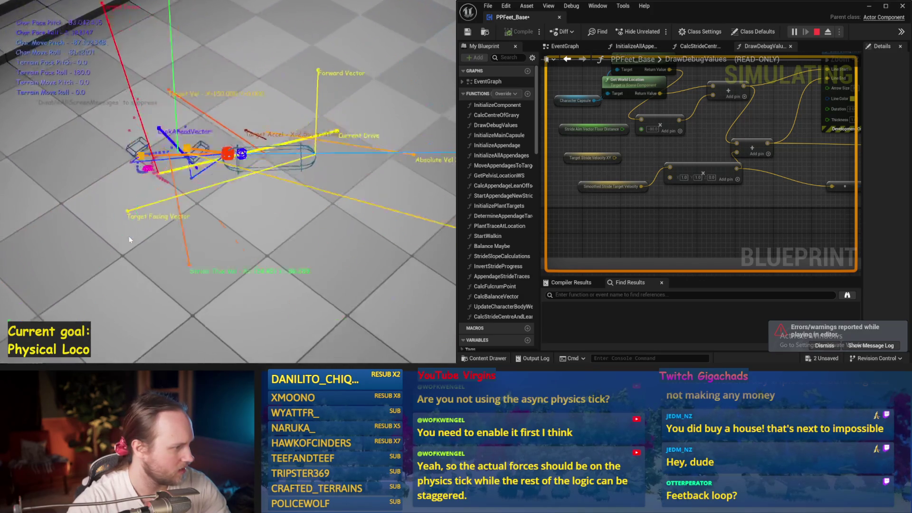
key(Escape)
key(ctrl+s)
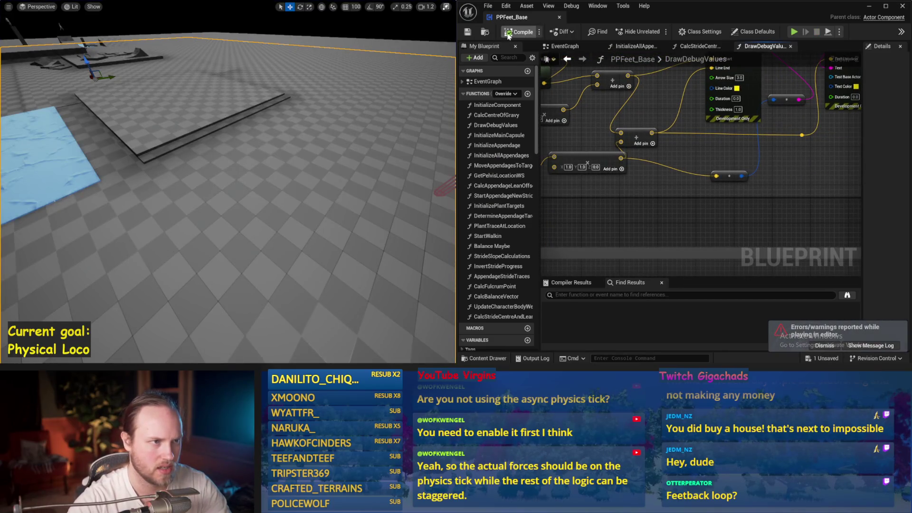
- Review the DrawDebugValues nodes, save again, and switch to the EventGraph
scroll(755, 195, down, 3)
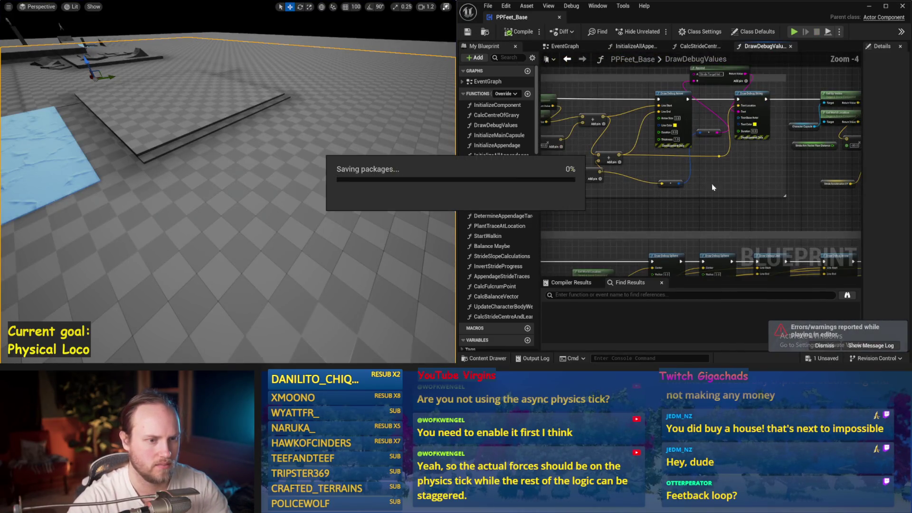
drag(627, 185, 620, 185)
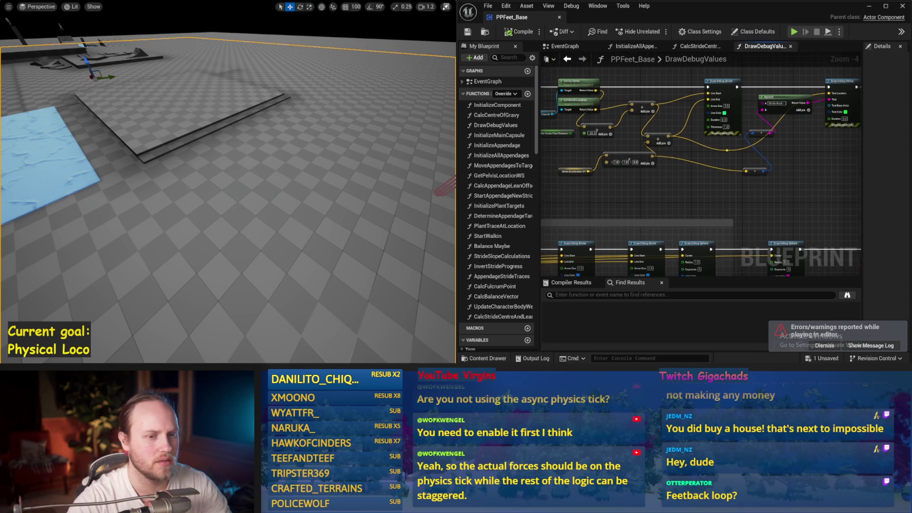
scroll(690, 183, up, 2)
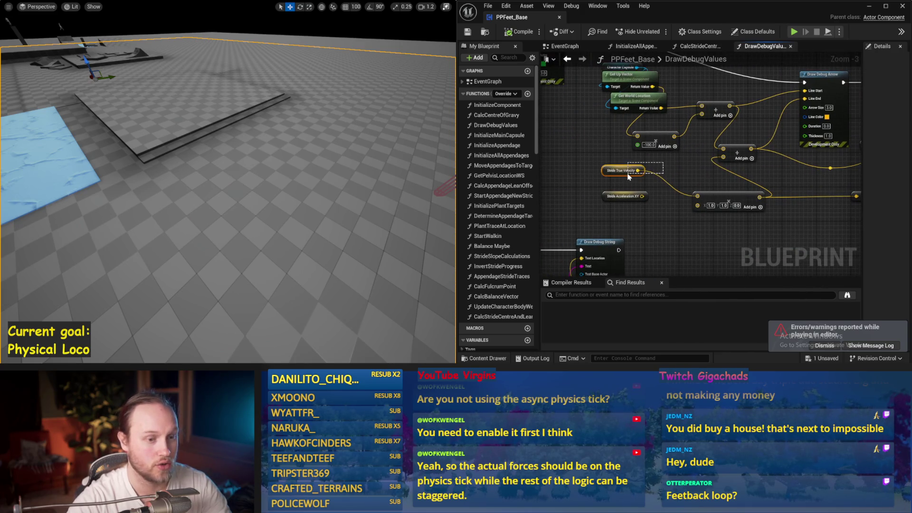
drag(701, 177, 647, 177)
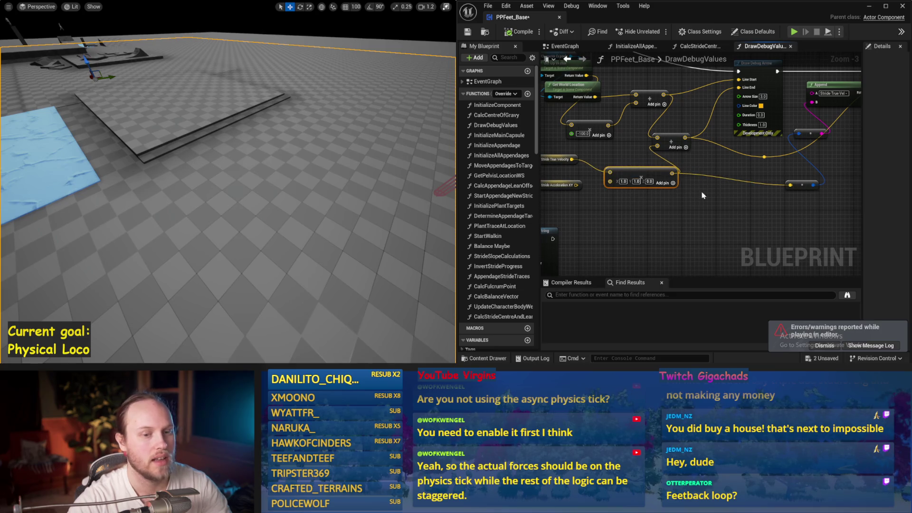
drag(703, 195, 639, 206)
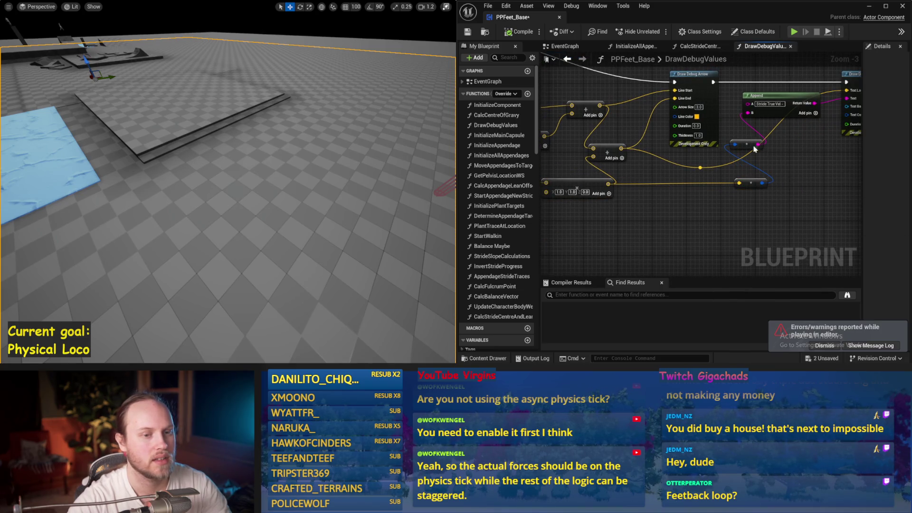
drag(793, 177, 699, 187)
key(ctrl+s)
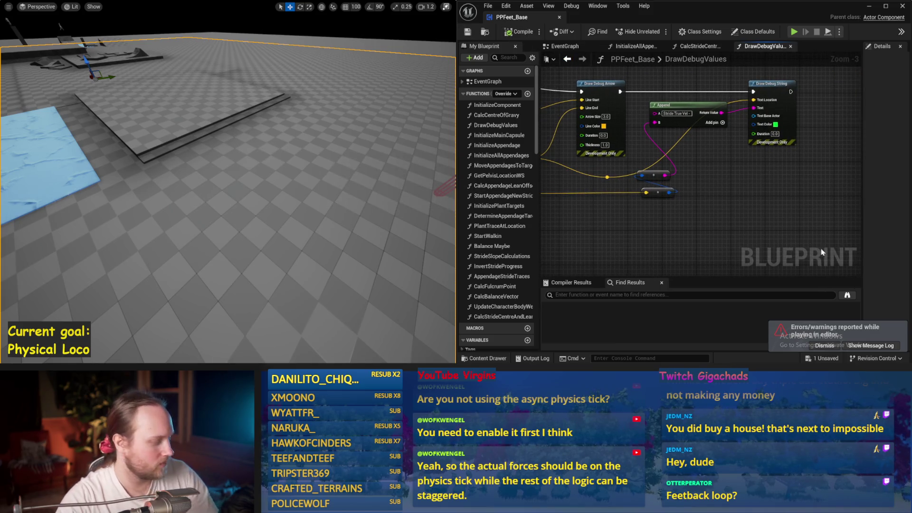
drag(592, 135, 647, 151)
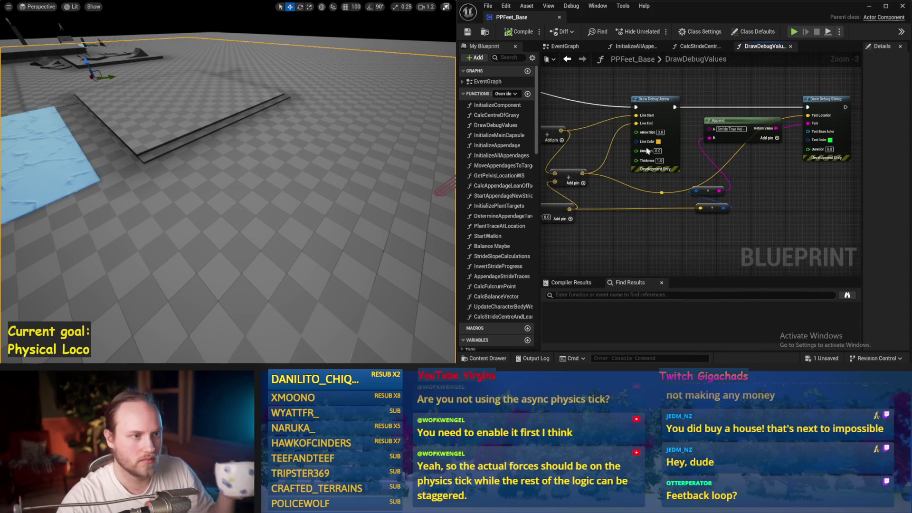
click(560, 47)
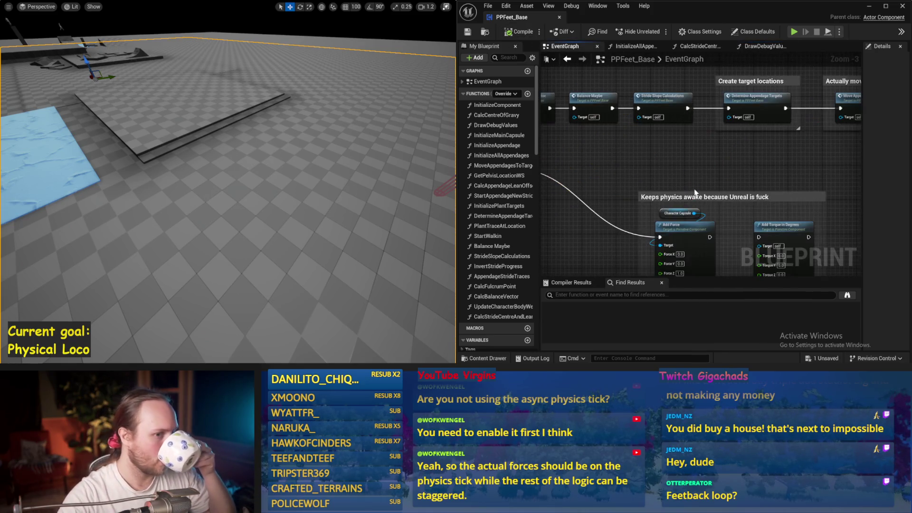
scroll(695, 192, down, 1)
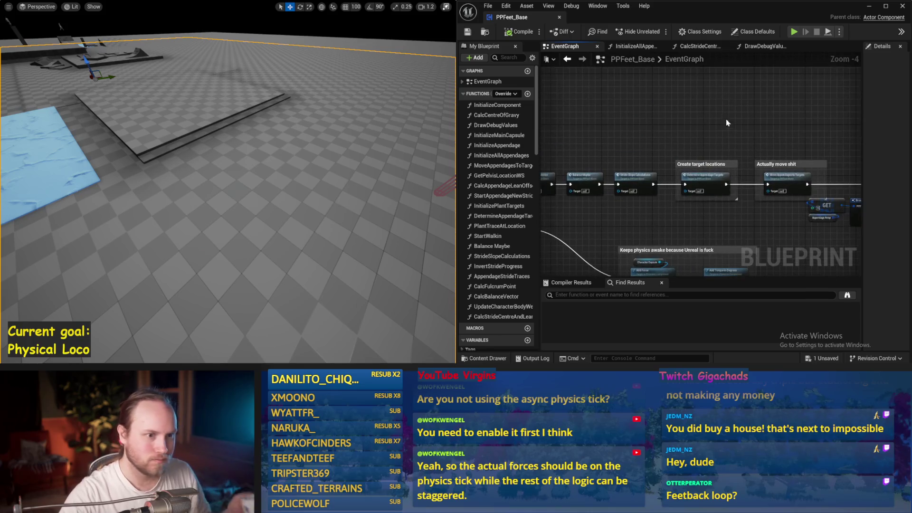
click(565, 63)
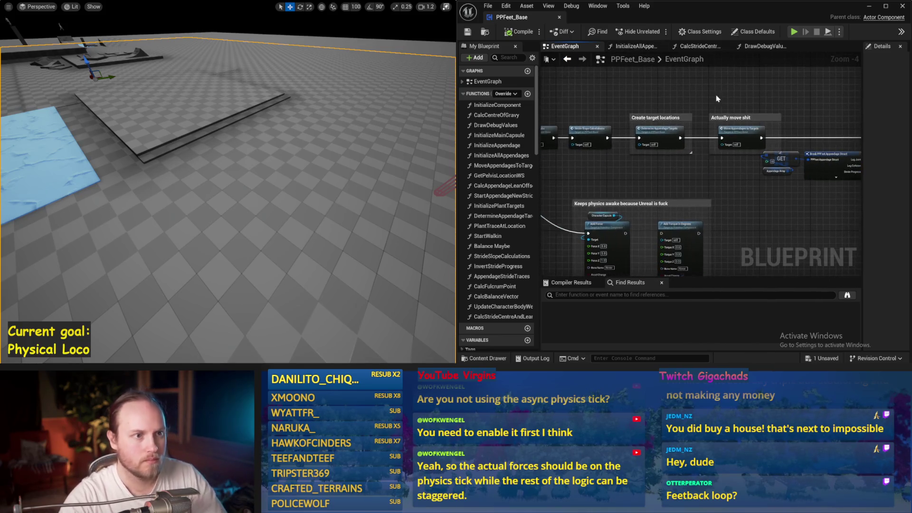
drag(615, 98, 670, 120)
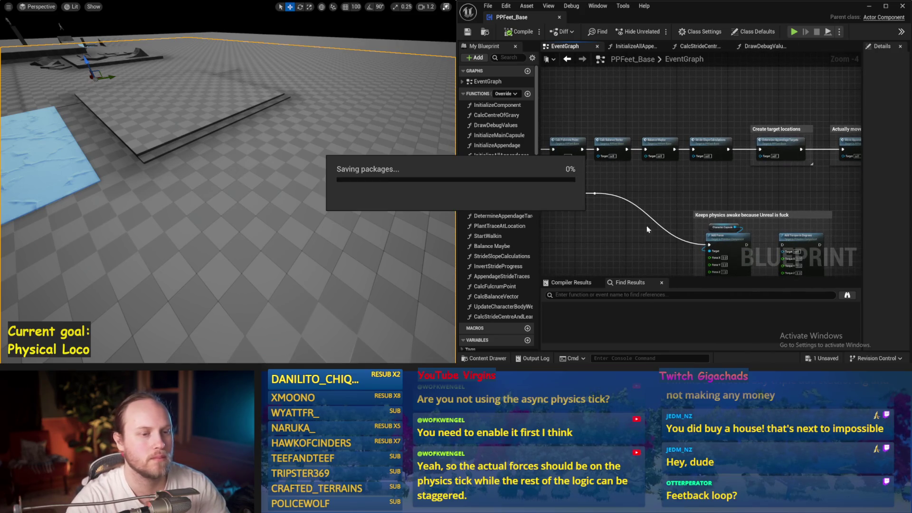
scroll(702, 173, down, 1)
drag(701, 173, 496, 187)
drag(772, 199, 646, 212)
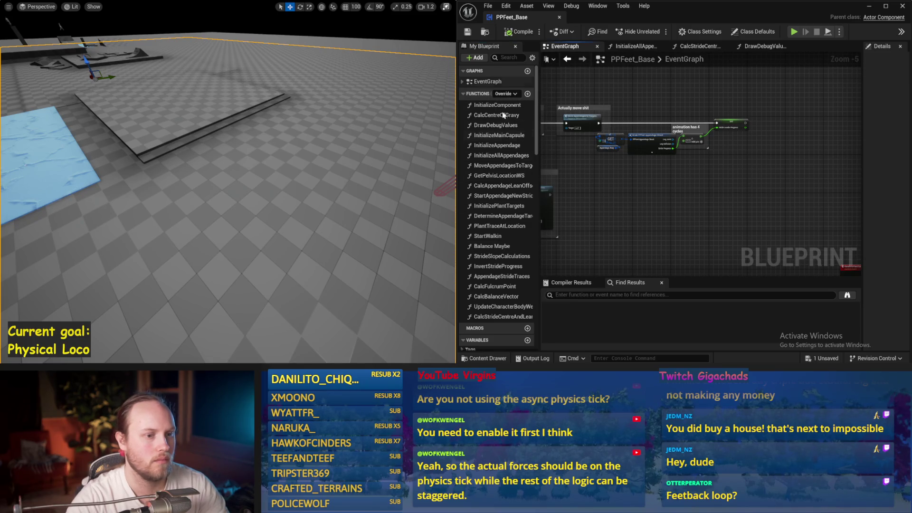
scroll(607, 176, up, 3)
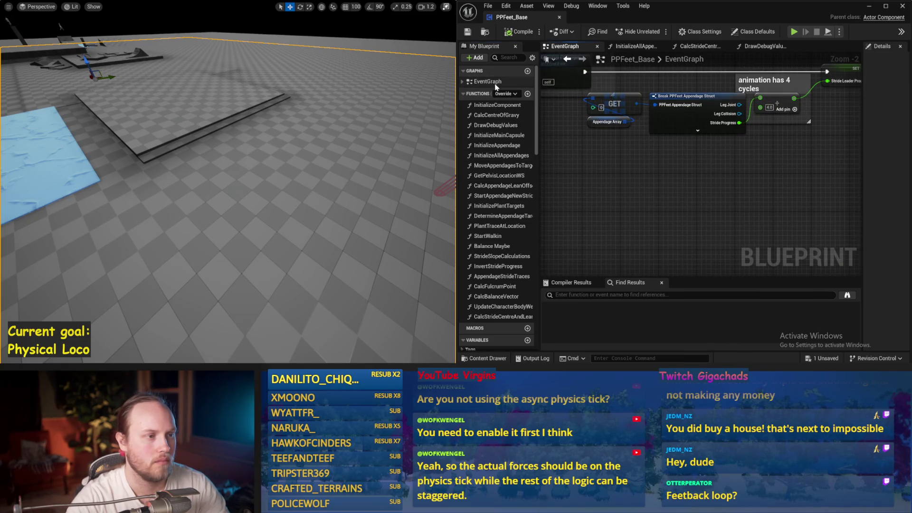
scroll(617, 147, down, 4)
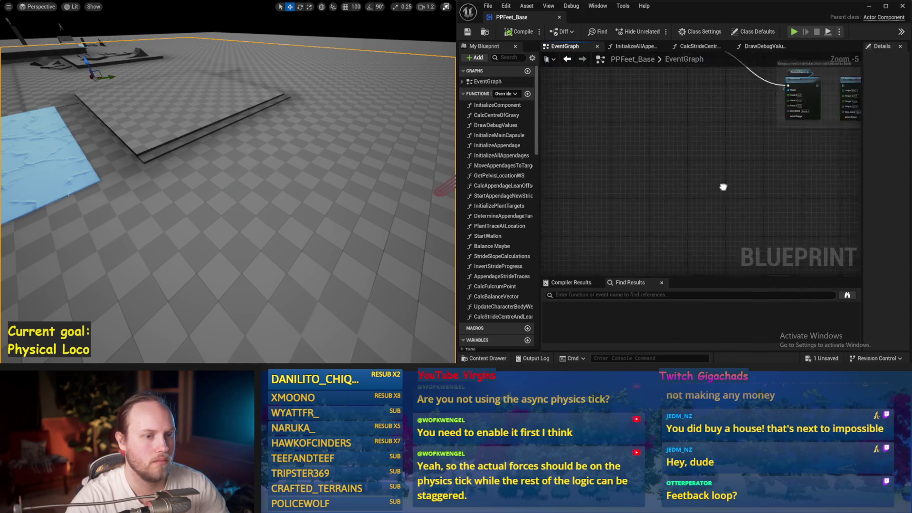
scroll(499, 205, down, 1)
scroll(734, 160, up, 1)
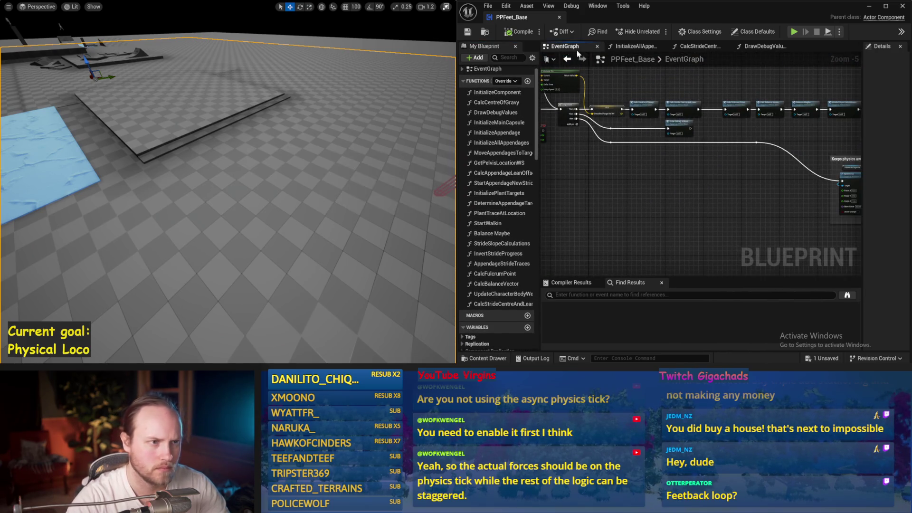
- In DrawDebugValues, set the Draw Debug String text colour to orange
double_click(679, 123)
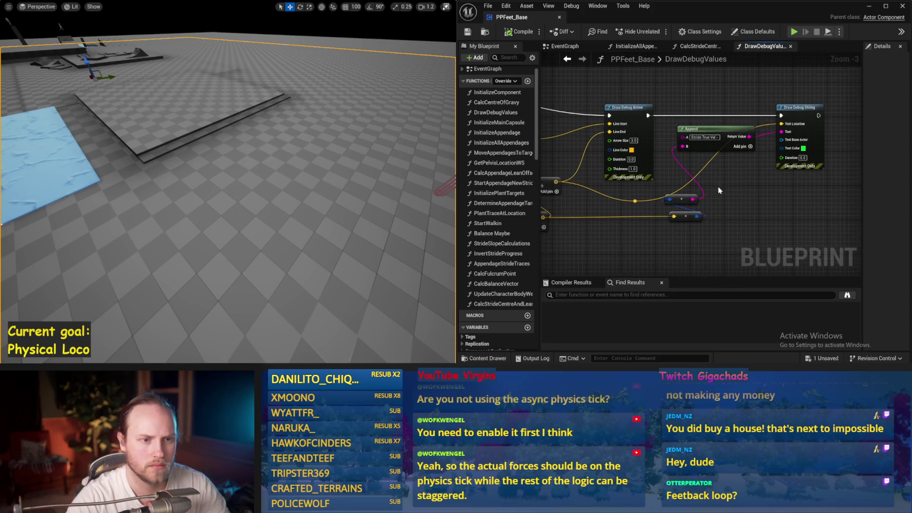
click(804, 149)
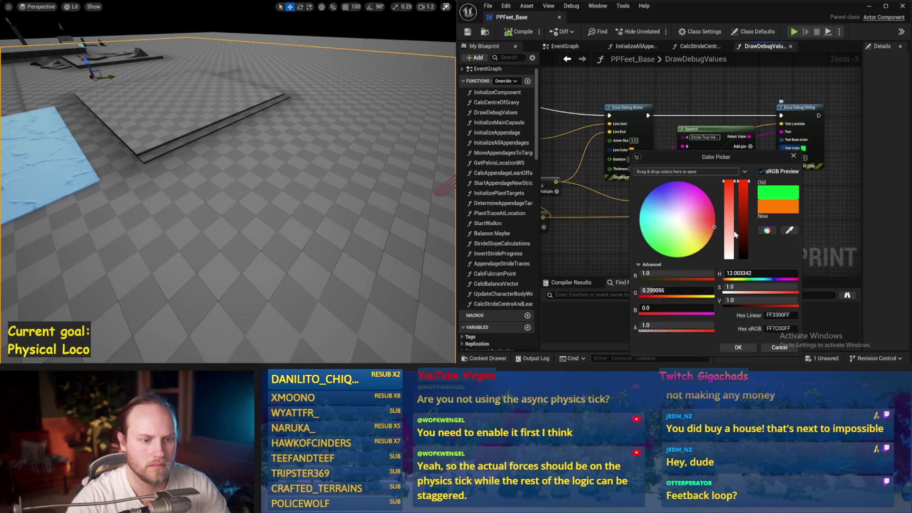
click(733, 349)
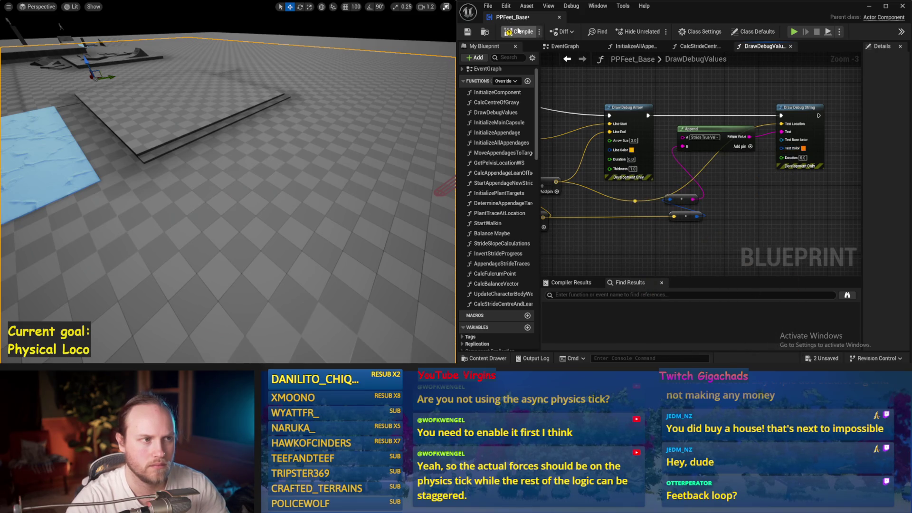
- Test in play-in-editor, save, test again, then restore the normal level editor layout
key(alt+p)
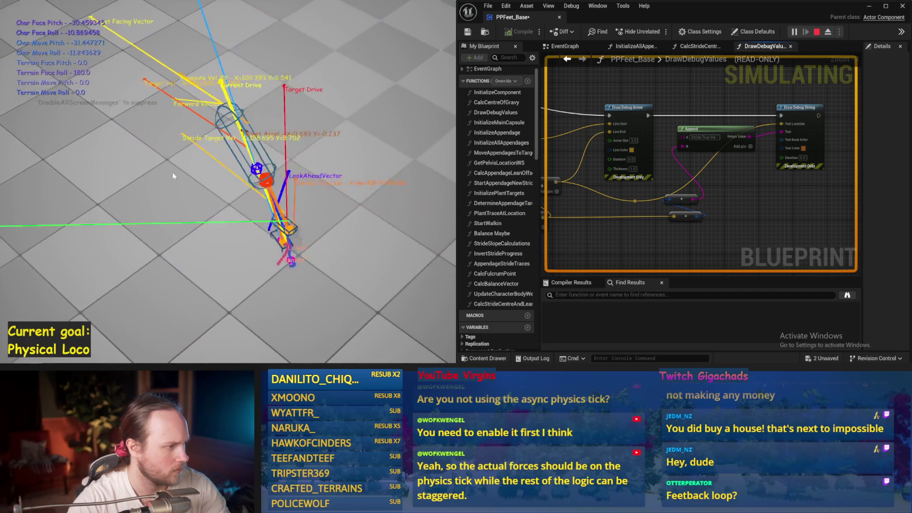
key(Escape)
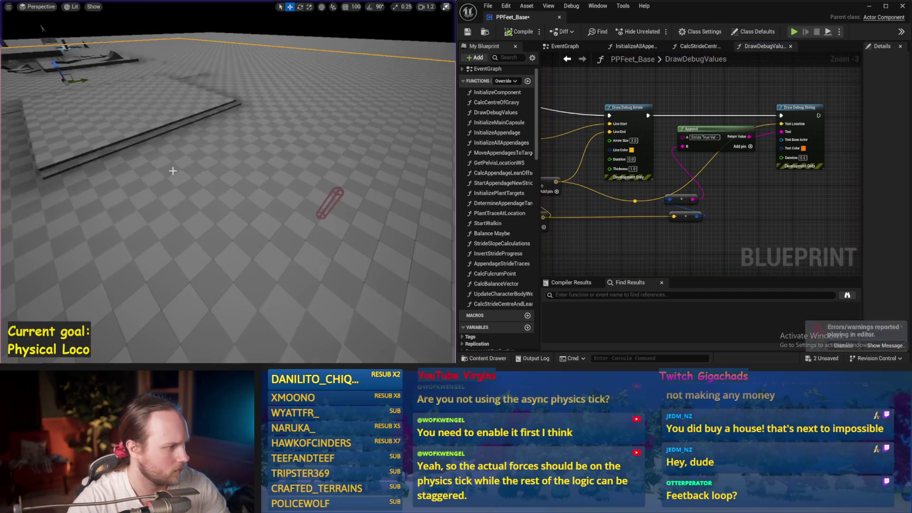
drag(664, 236, 711, 194)
key(ctrl+s)
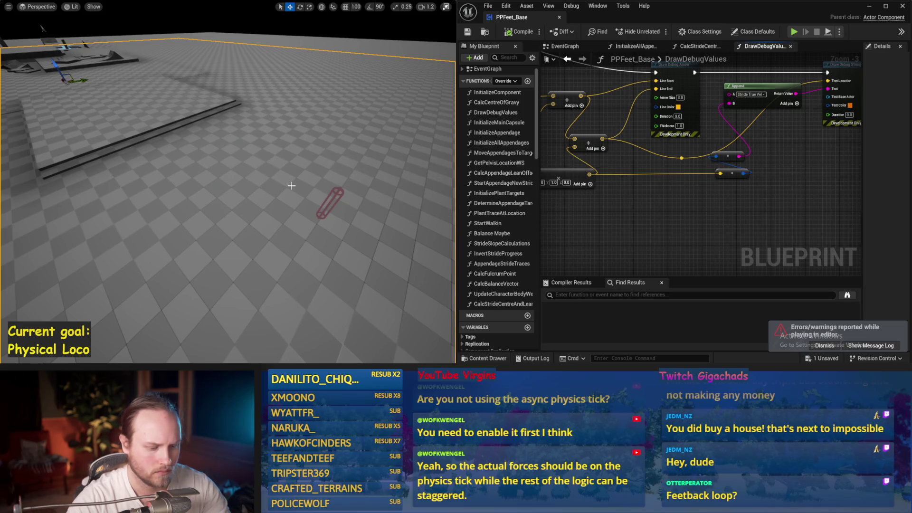
key(alt+p)
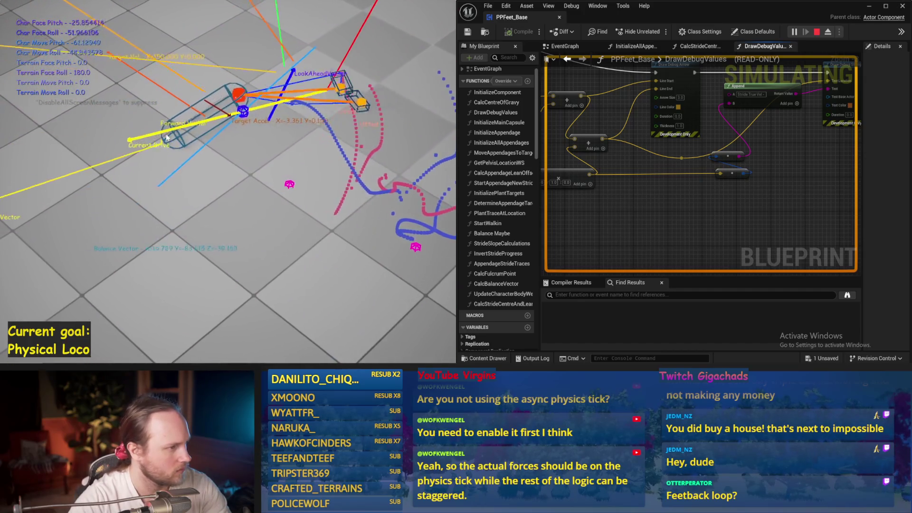
key(Escape)
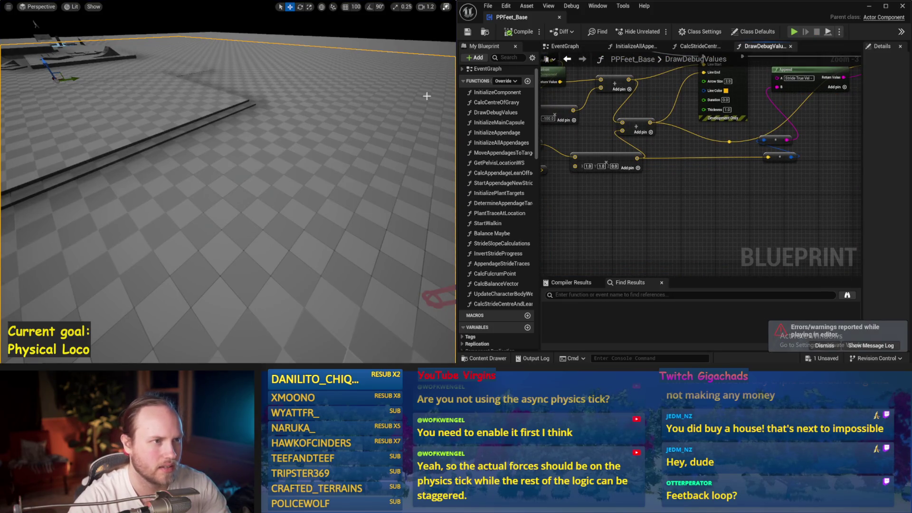
key(F11)
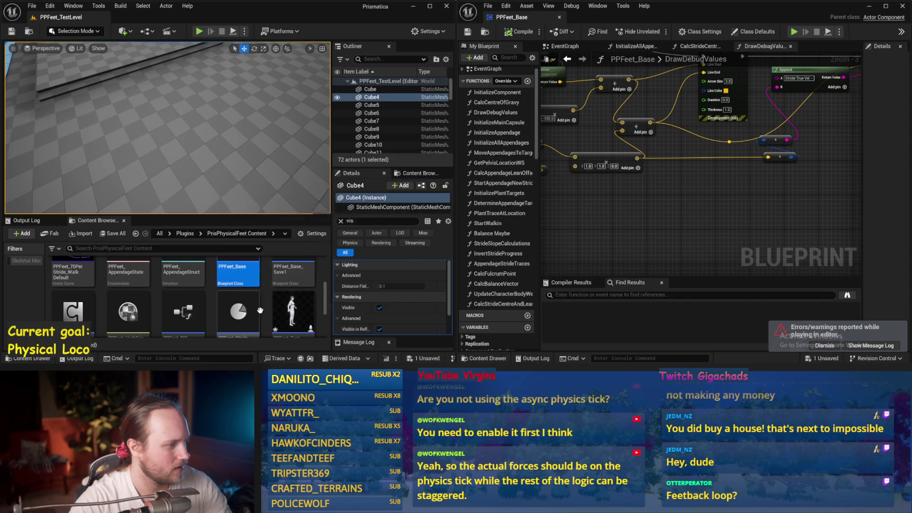
- Open the PPFeet_TestPlayer blueprint and show its EventGraph
scroll(228, 277, up, 3)
scroll(238, 285, down, 2)
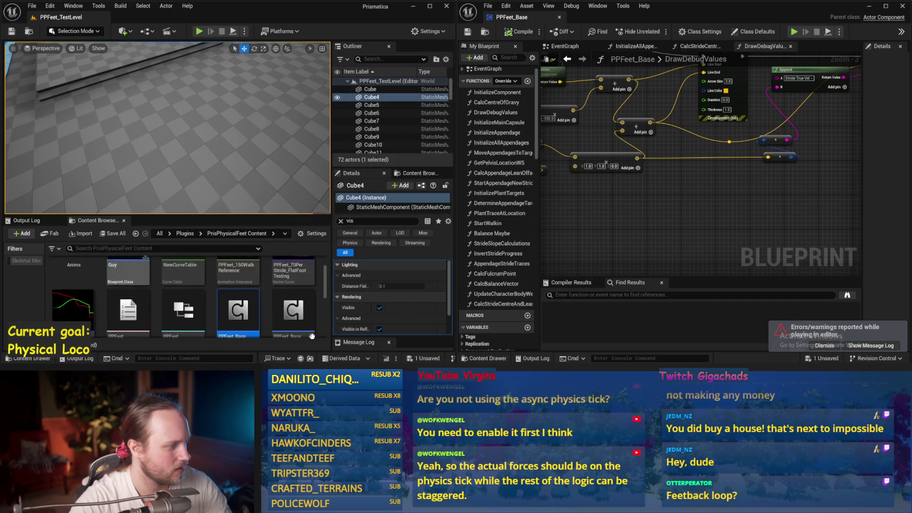
scroll(242, 284, down, 5)
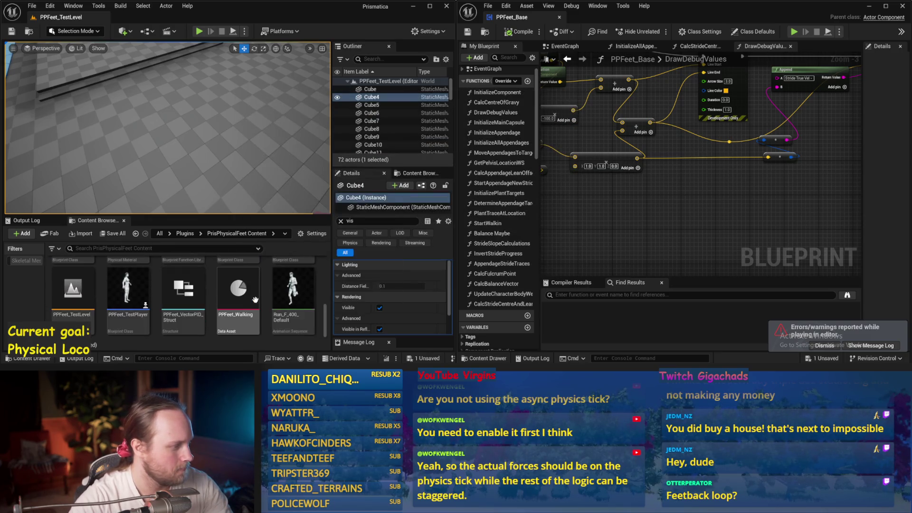
double_click(113, 294)
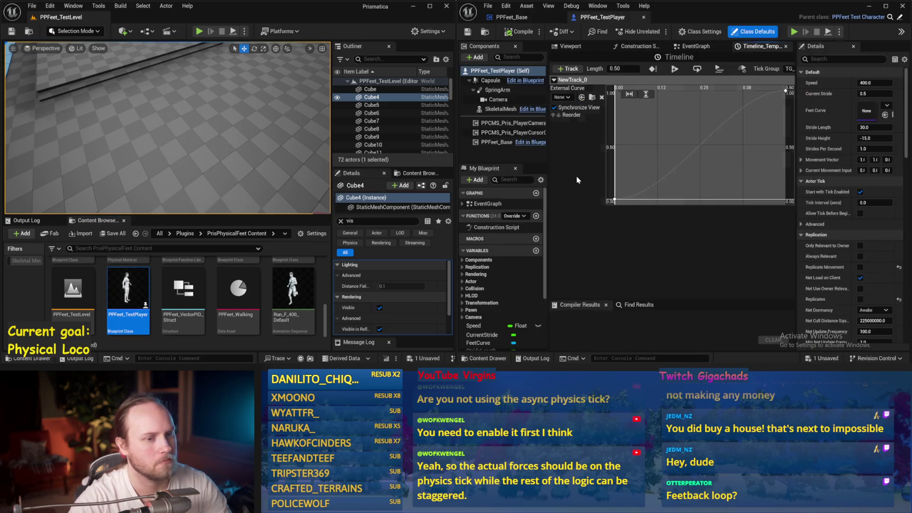
click(688, 47)
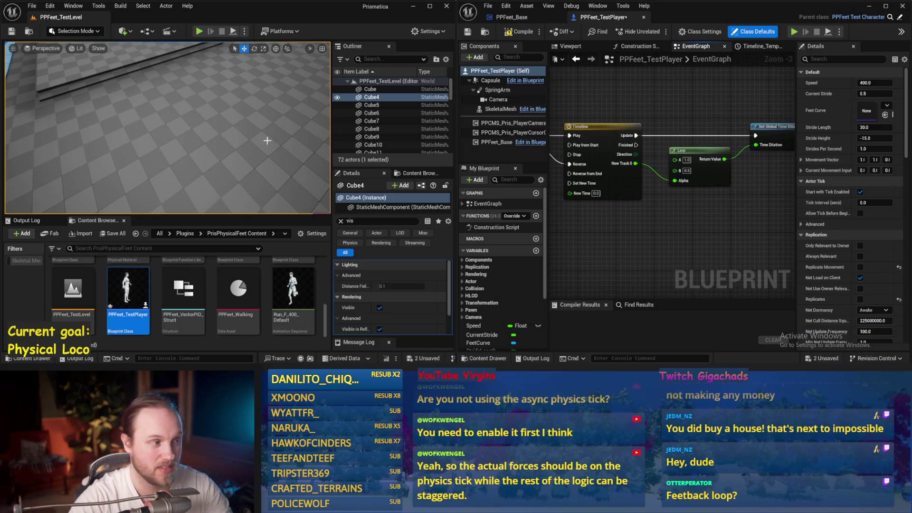
- Run a play-in-editor test of the character, then save the TestPlayer blueprint
scroll(266, 141, down, 2)
key(alt+p)
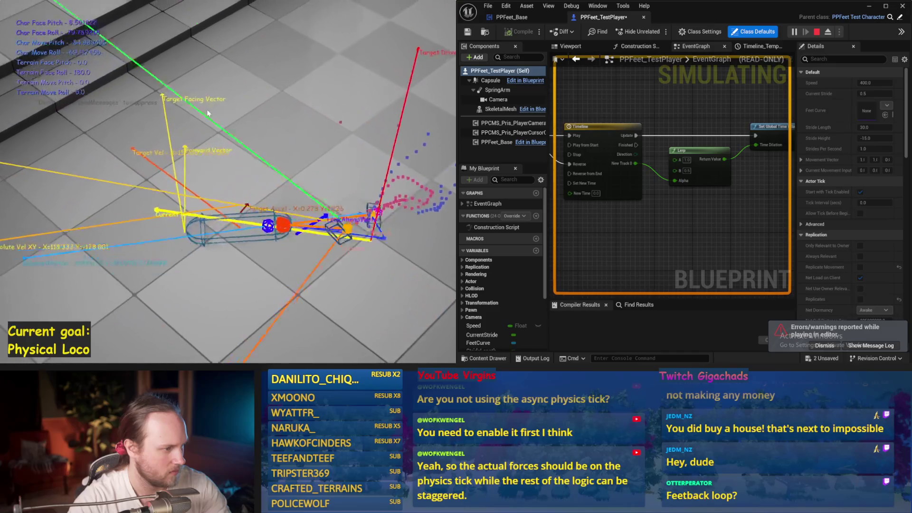
key(Escape)
key(ctrl+s)
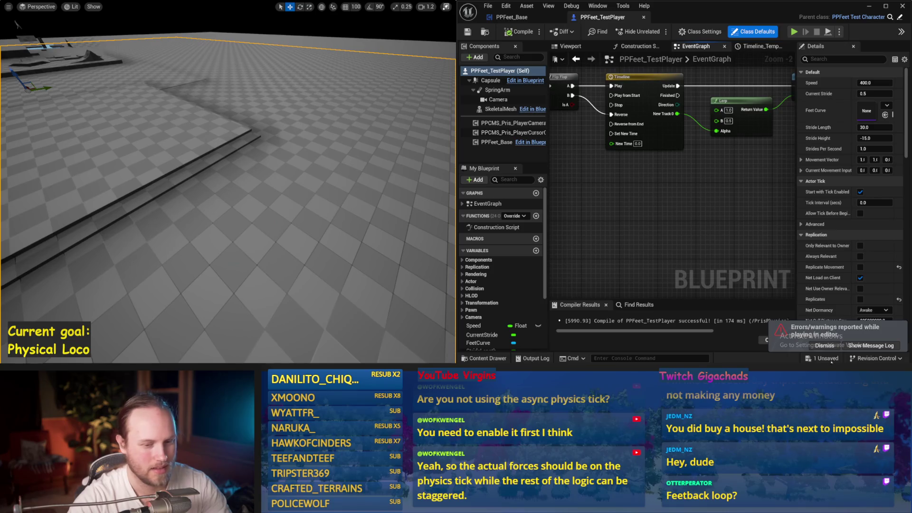
- Play-test the character twice more and save the blueprint again
scroll(744, 249, down, 1)
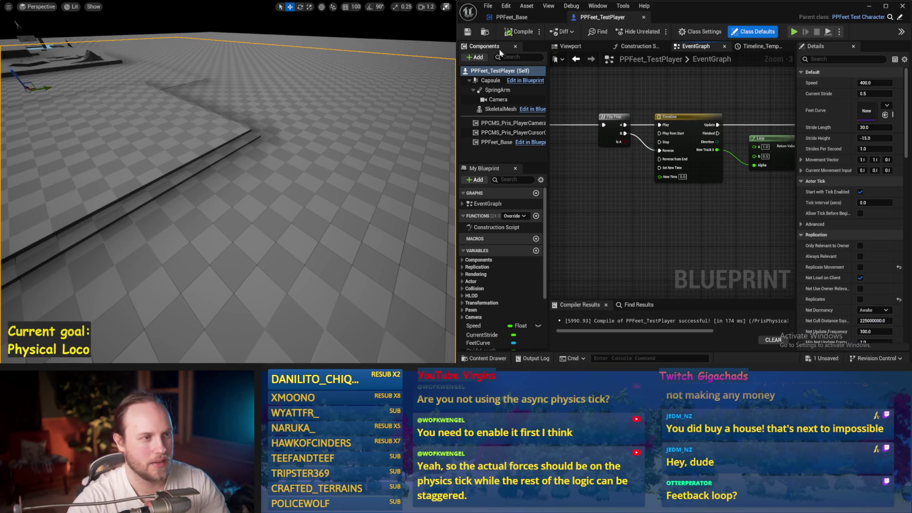
scroll(266, 145, down, 5)
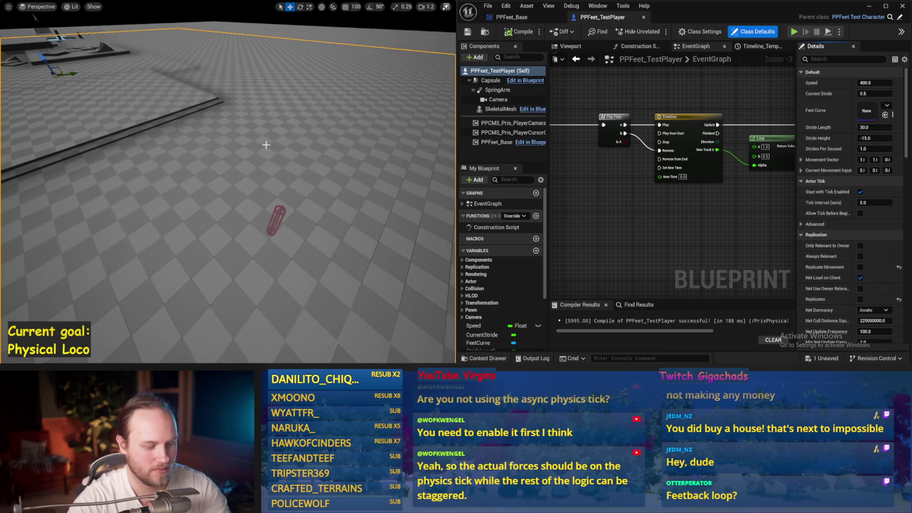
key(alt+p)
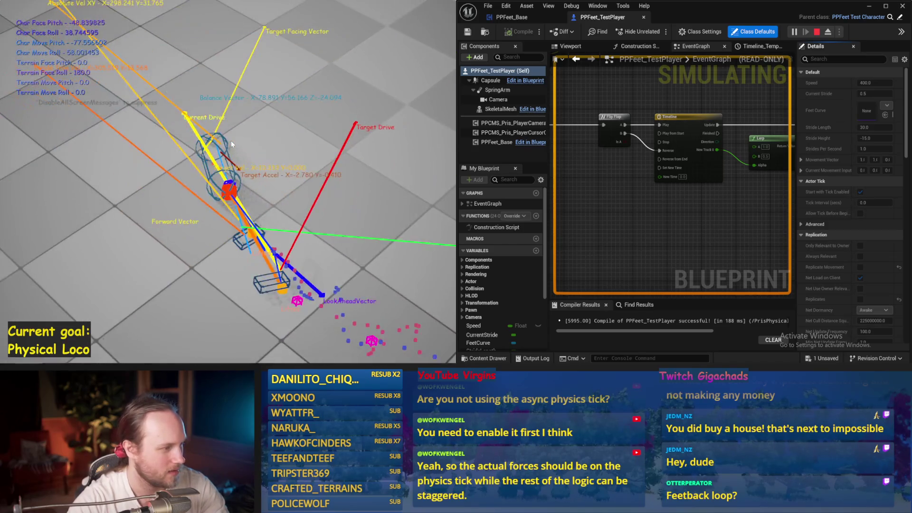
key(Escape)
key(alt+p)
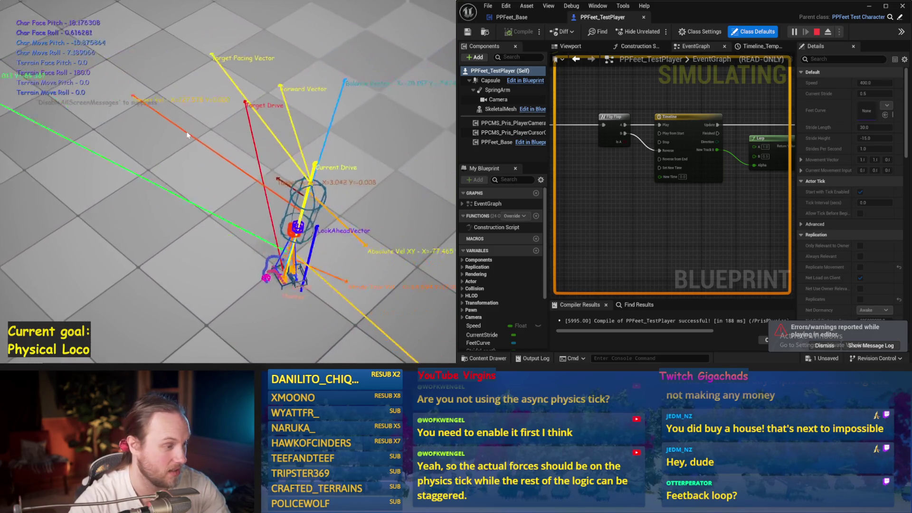
key(Escape)
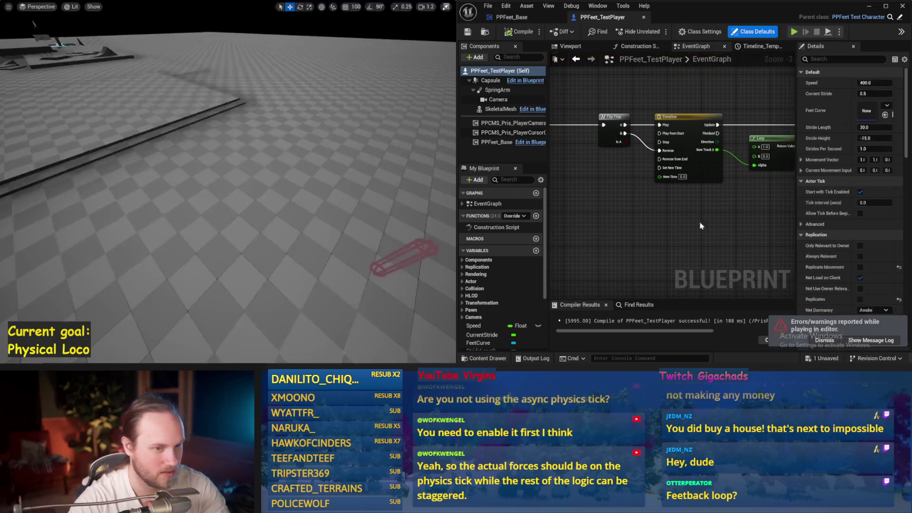
key(ctrl+s)
- Check the TestPlayer's Viewport and EventGraph, then close the PPFeet_TestPlayer blueprint
click(560, 46)
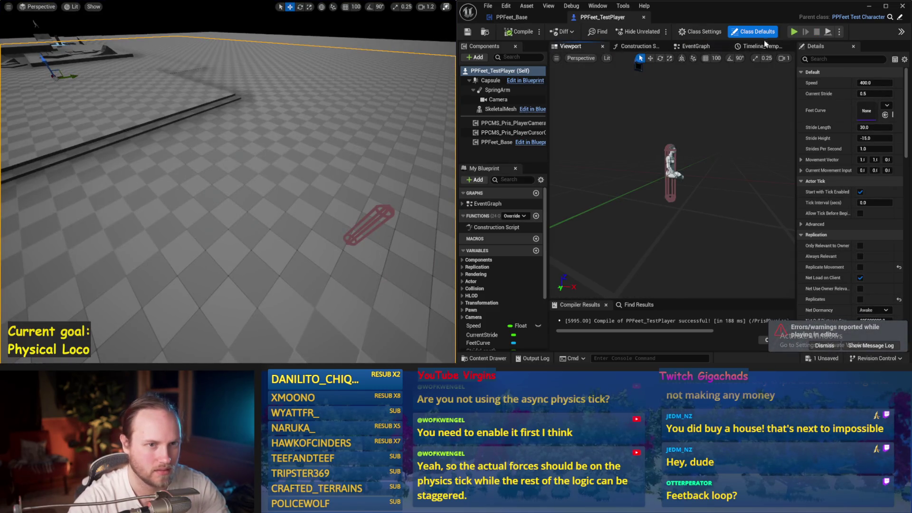
click(696, 47)
click(644, 18)
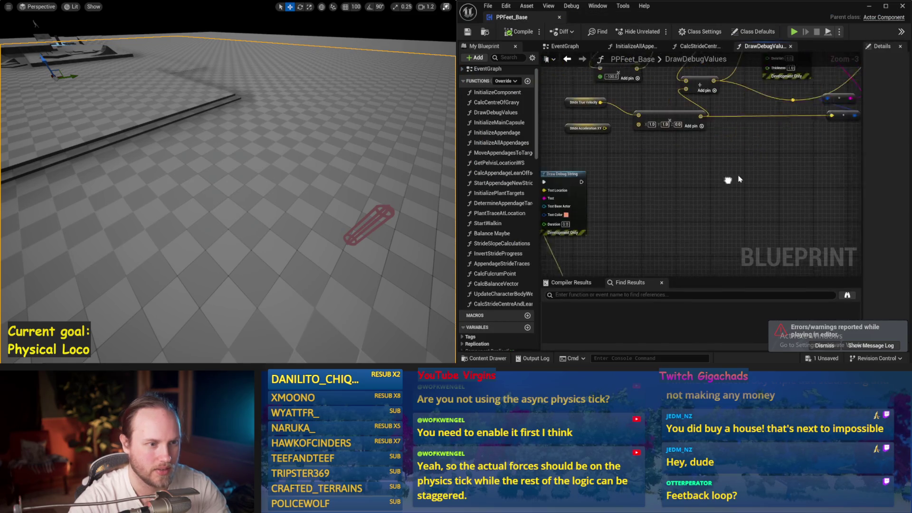
- Return to PPFeet_Base's event graph and run a play-in-editor test
key(ctrl+s)
click(563, 50)
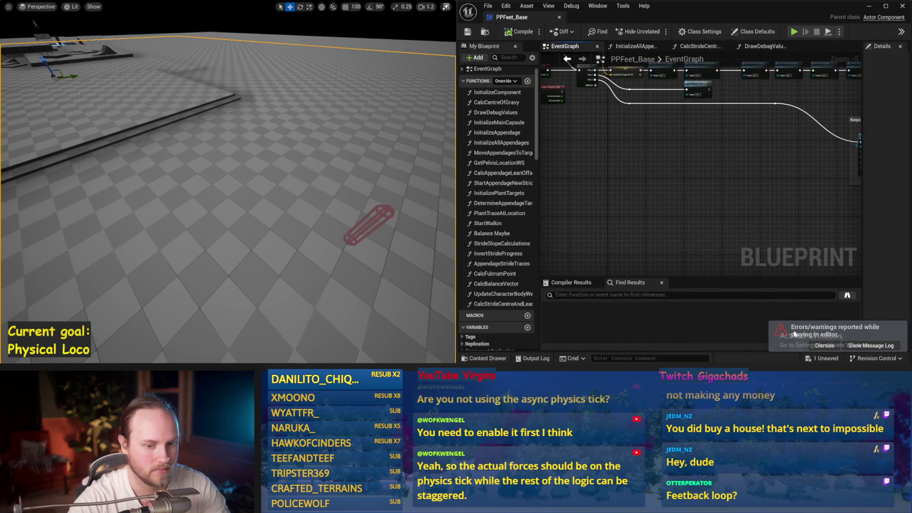
scroll(711, 209, down, 1)
key(alt+p)
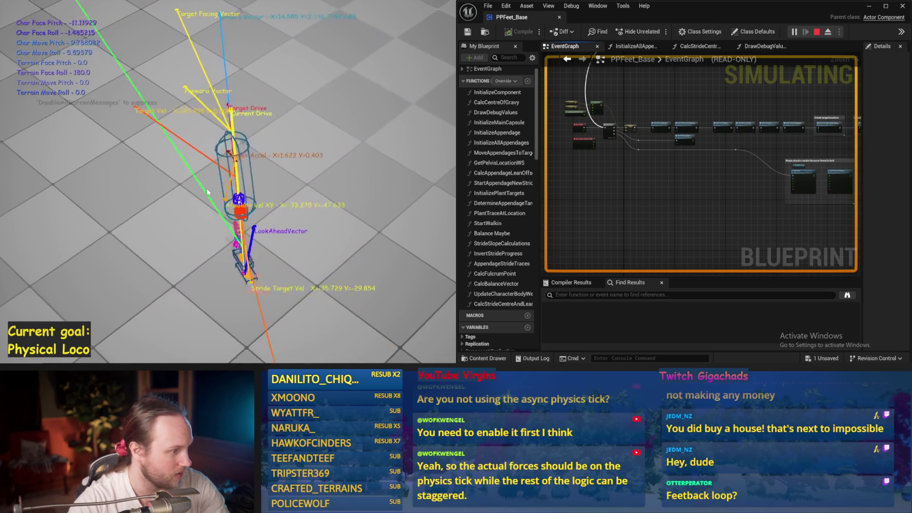
key(Escape)
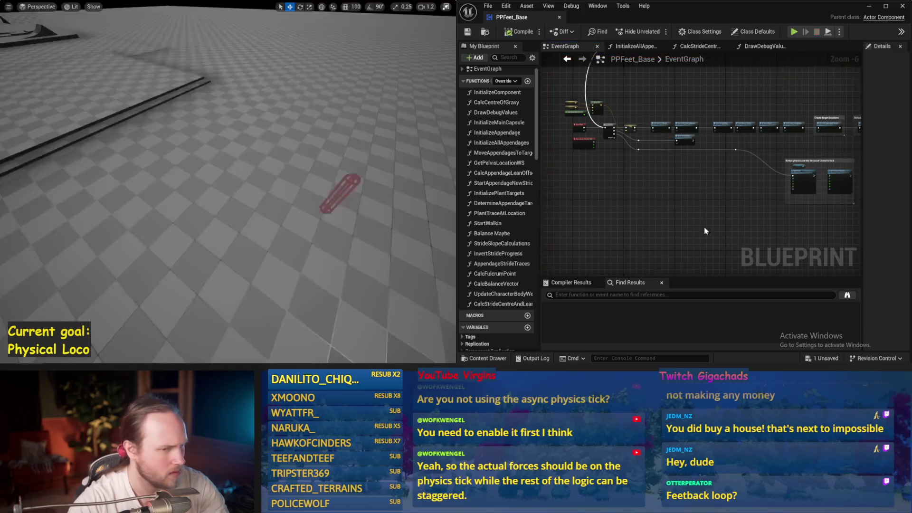
- Save PPFeet_Base and open the Balance Maybe function graph
scroll(717, 216, up, 2)
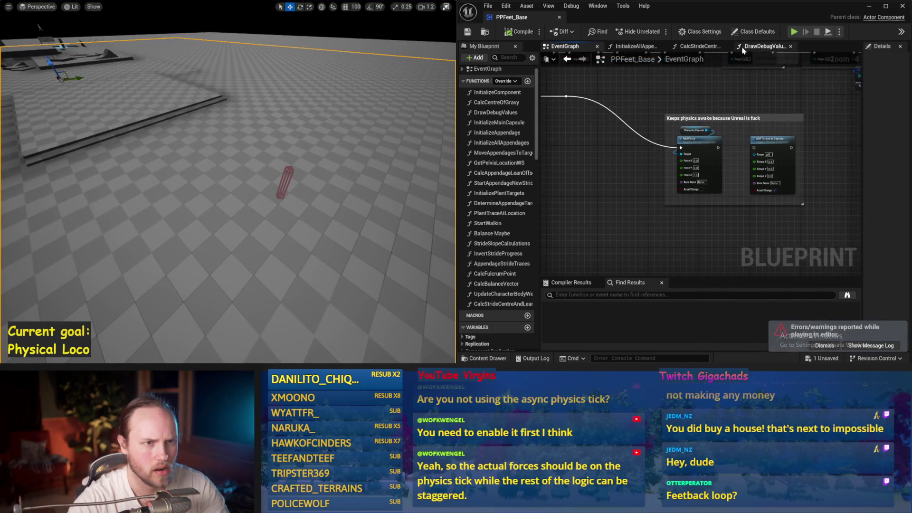
scroll(664, 145, down, 1)
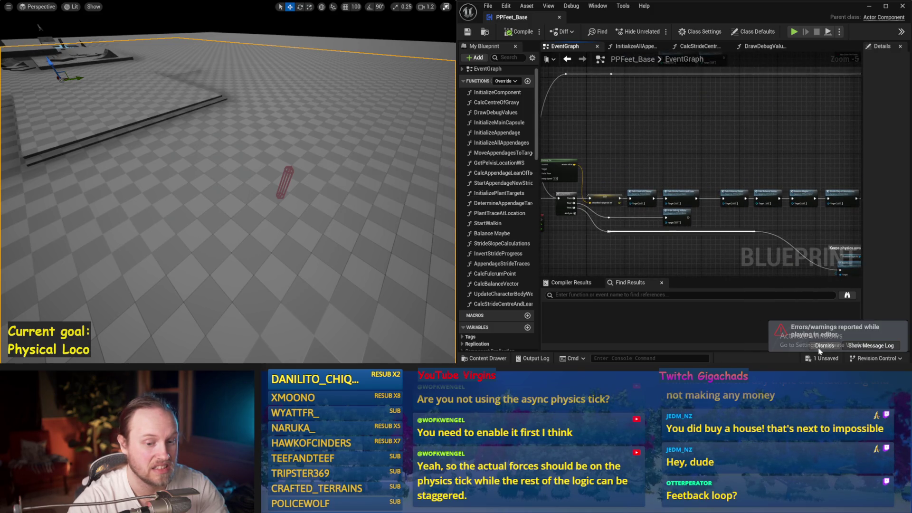
key(ctrl+s)
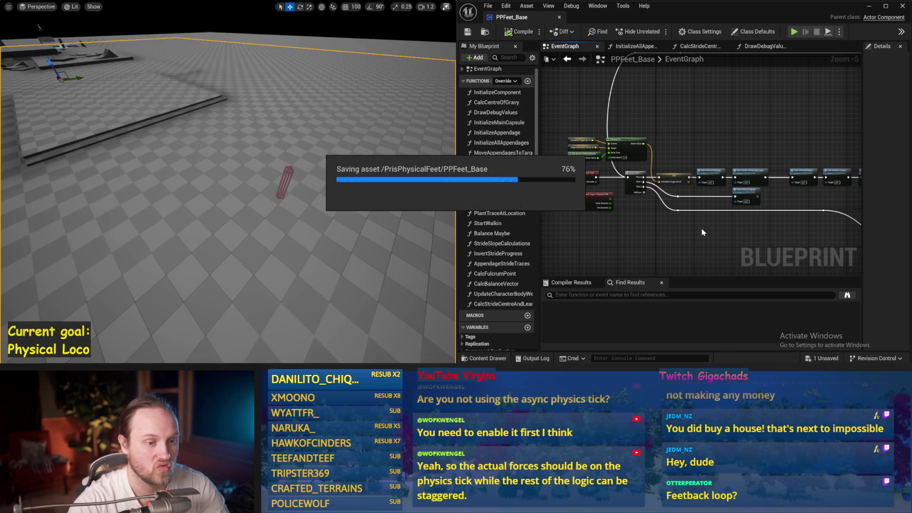
scroll(659, 155, up, 1)
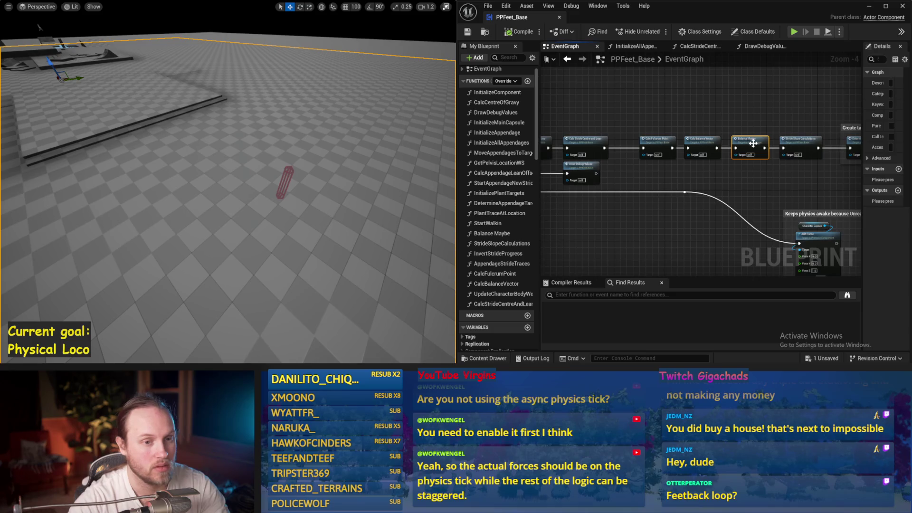
double_click(753, 143)
click(517, 32)
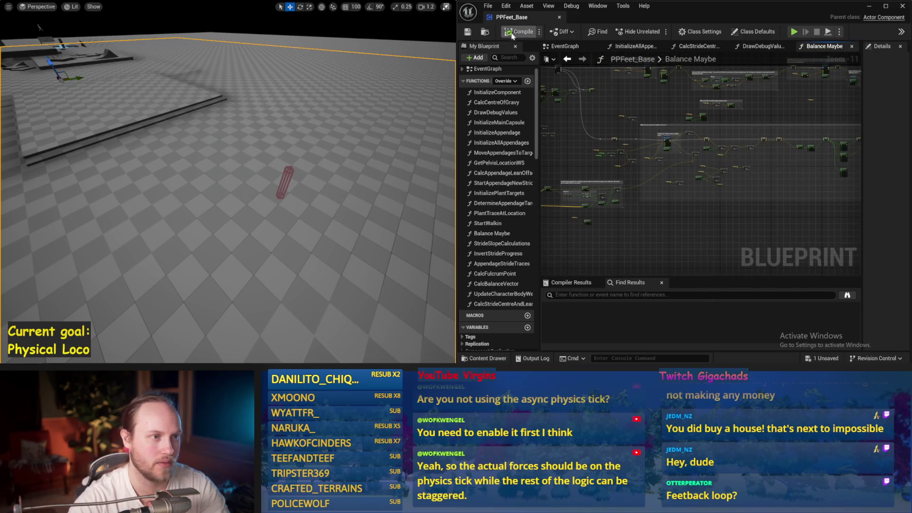
- Play-test PPFeet_Base twice in play-in-editor, saving after each run
scroll(628, 190, up, 5)
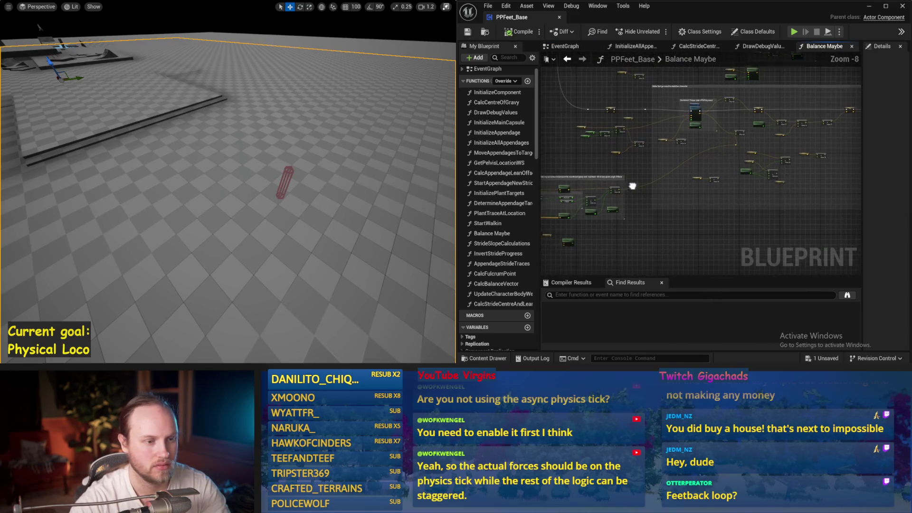
key(ctrl+shift+s)
scroll(633, 146, up, 1)
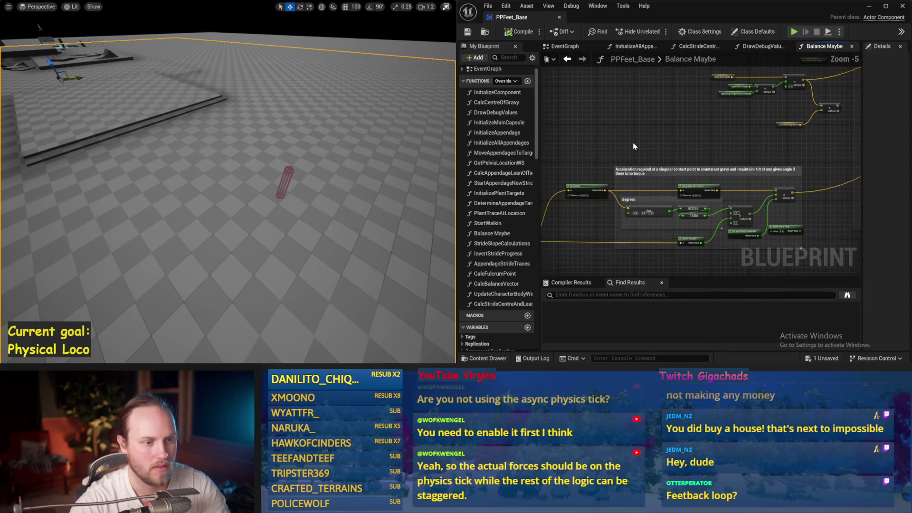
key(alt+p)
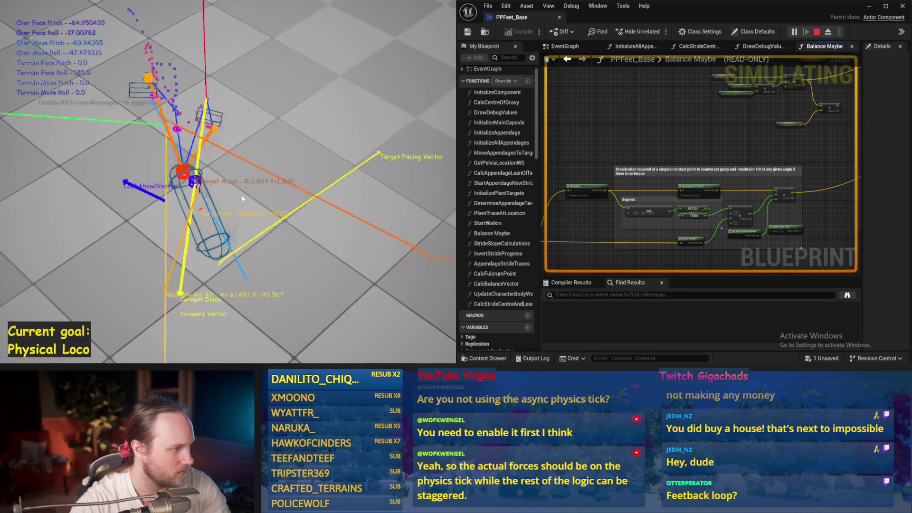
key(Escape)
key(ctrl+s)
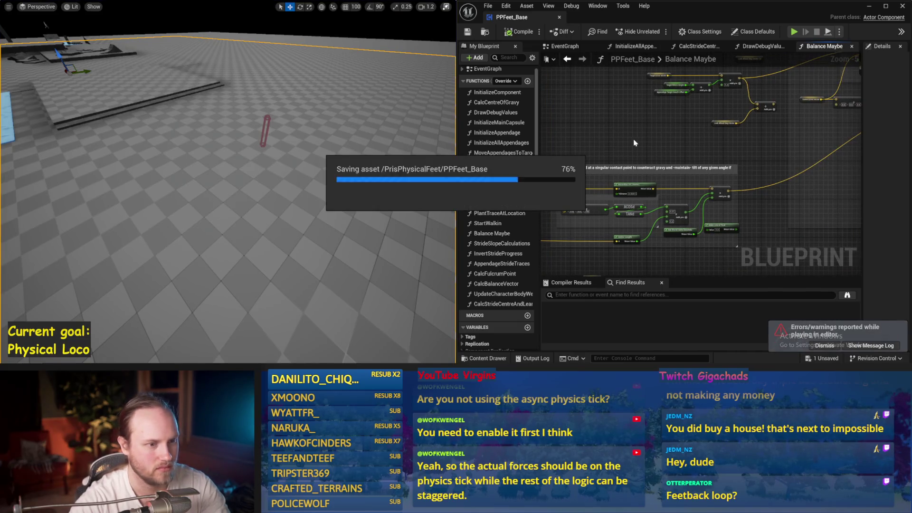
key(alt+p)
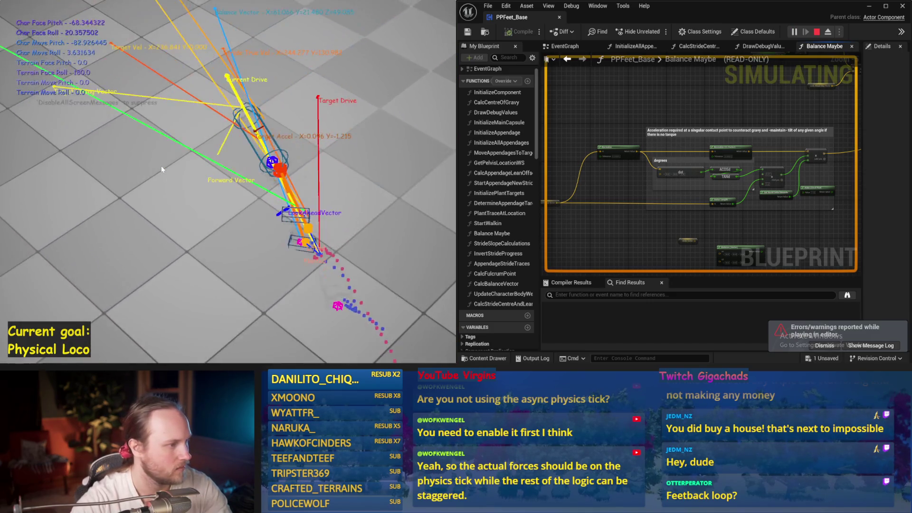
key(Escape)
key(ctrl+s)
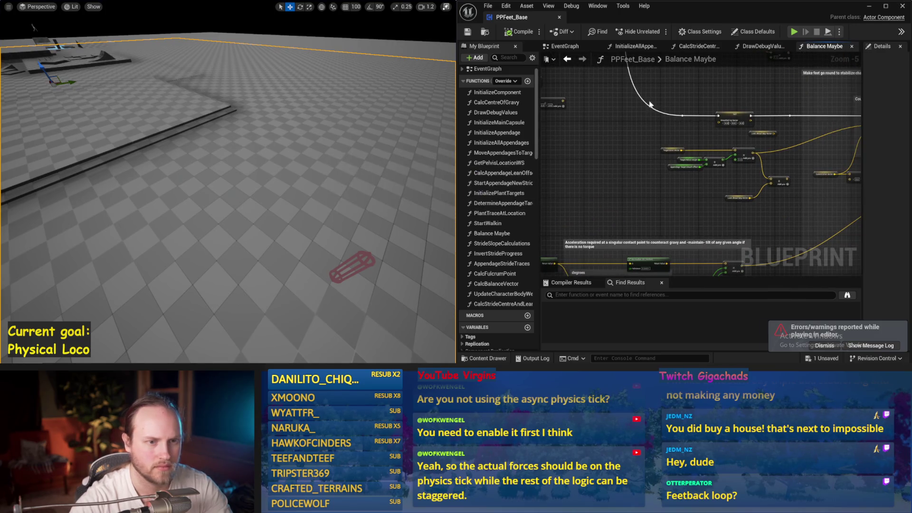
- Run two Simulate sessions with the level view framing the capsule, then save
scroll(650, 104, up, 2)
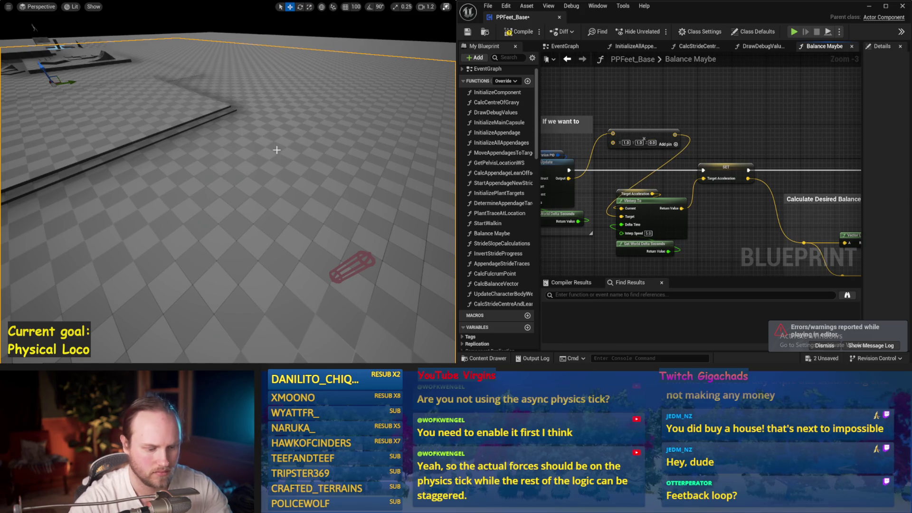
drag(277, 150, 277, 150)
key(alt+s)
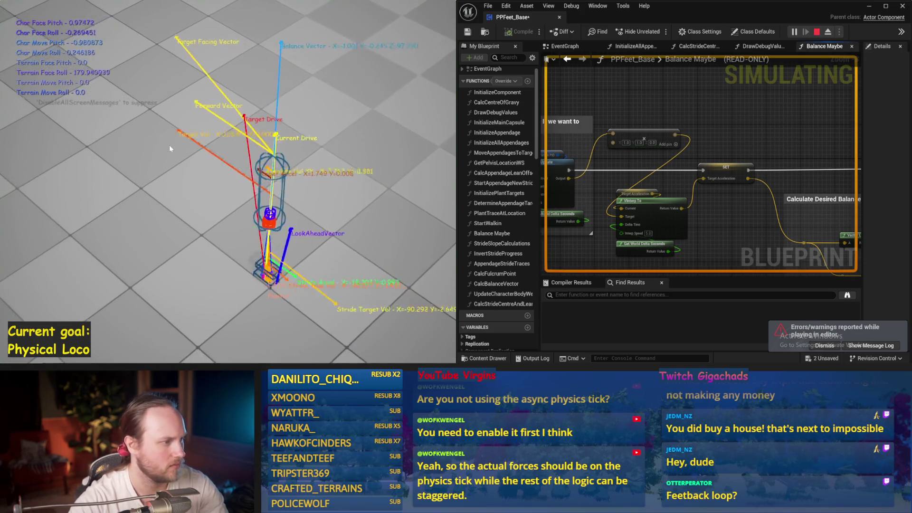
key(Escape)
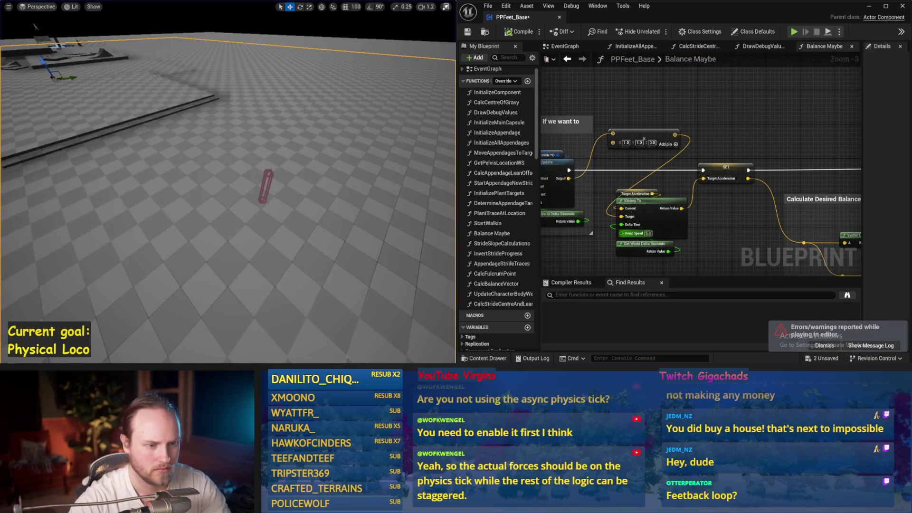
drag(302, 182, 292, 185)
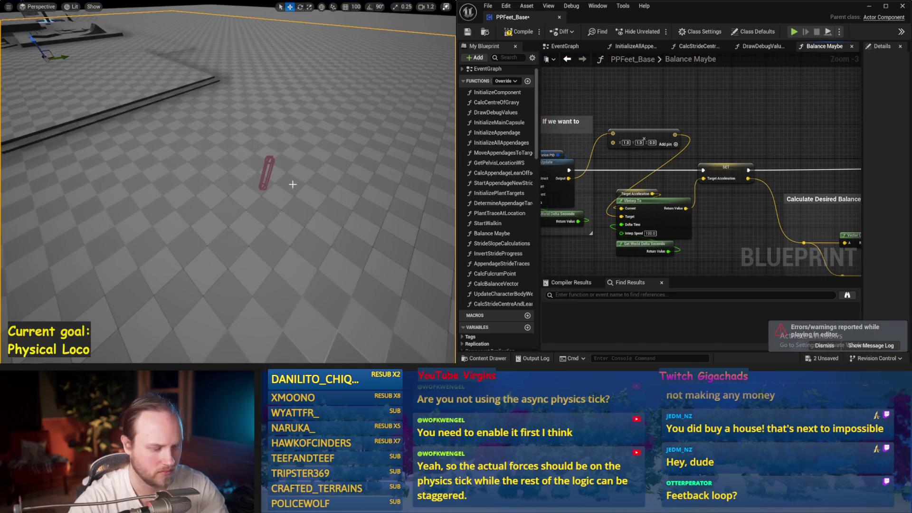
key(alt+s)
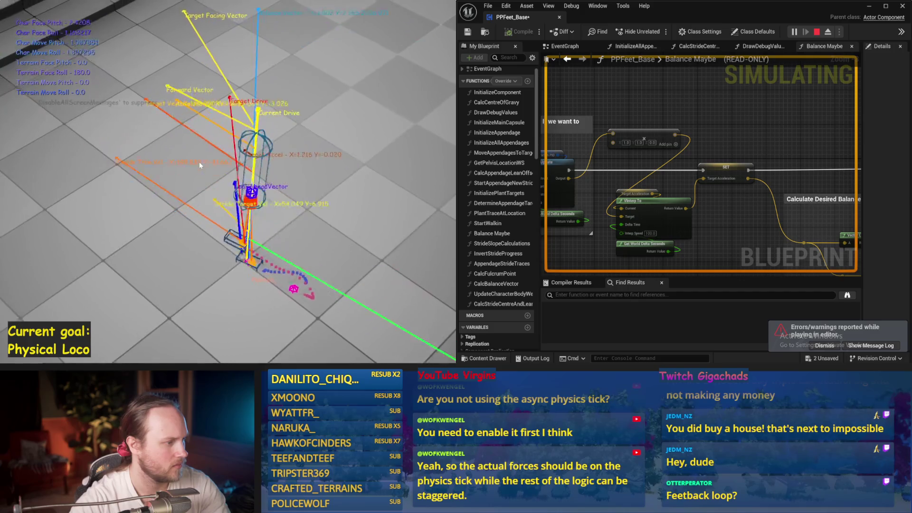
key(Escape)
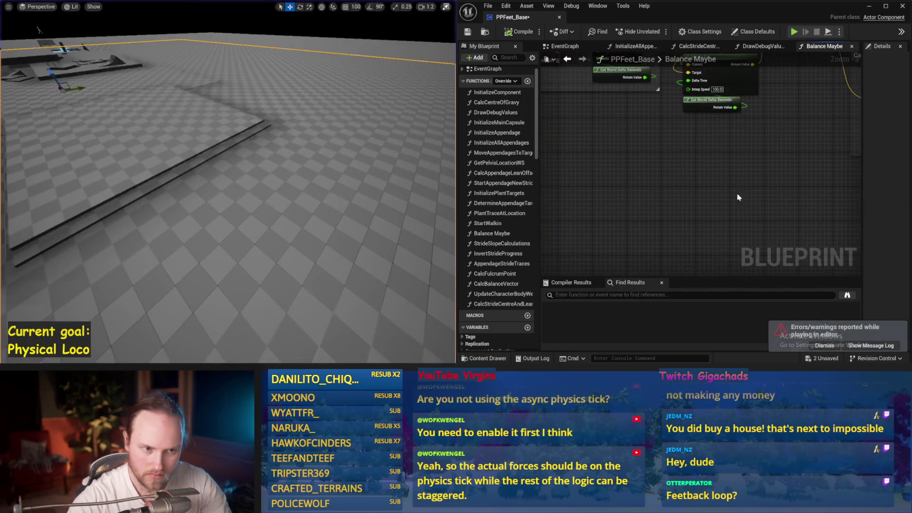
scroll(685, 154, down, 2)
key(ctrl+s)
- Pan the Balance Maybe graph to the Counteract Torque nodes, saving along the way
scroll(638, 232, up, 2)
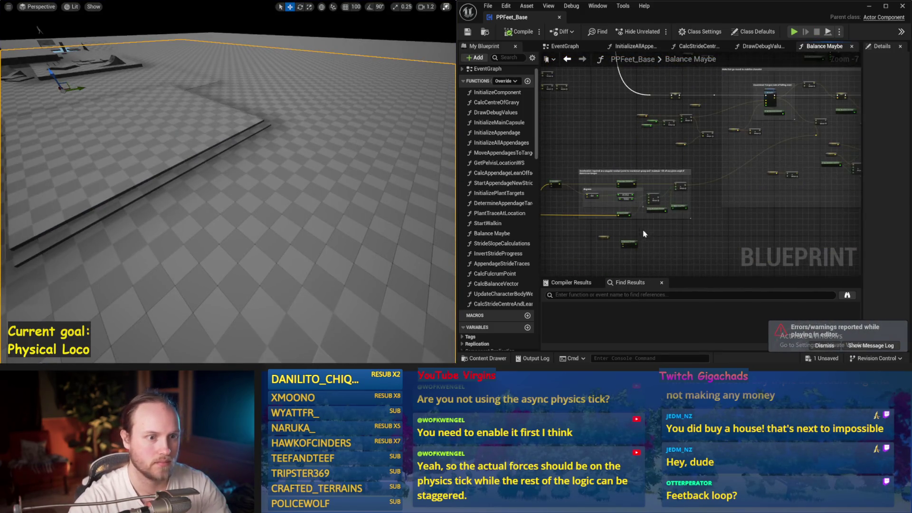
mouse_move(726, 187)
mouse_down()
mouse_move(769, 206)
mouse_move(660, 191)
mouse_up()
key(ctrl+s)
scroll(644, 174, up, 1)
key(ctrl+s)
drag(654, 152, 675, 162)
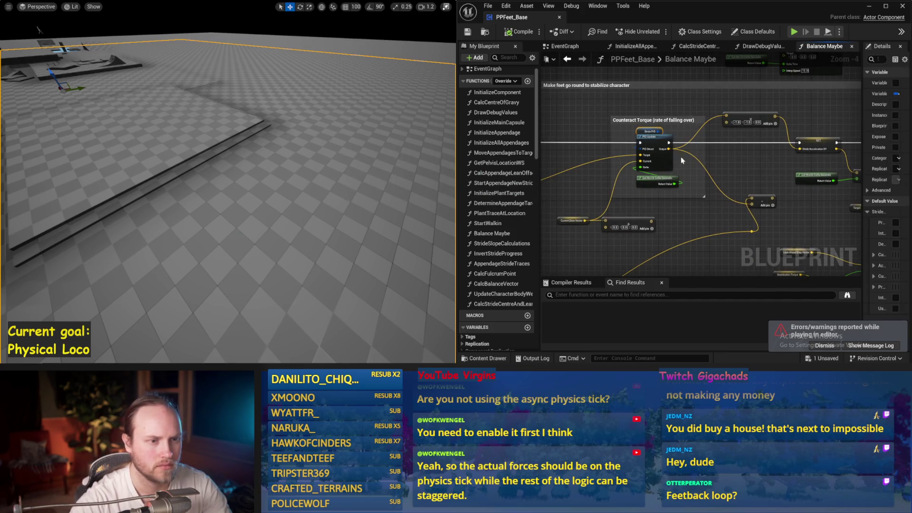
- Keep ProportionalFactor at 1.0, set DerivativeFactor to 2.0, and test the damping
drag(863, 179, 719, 177)
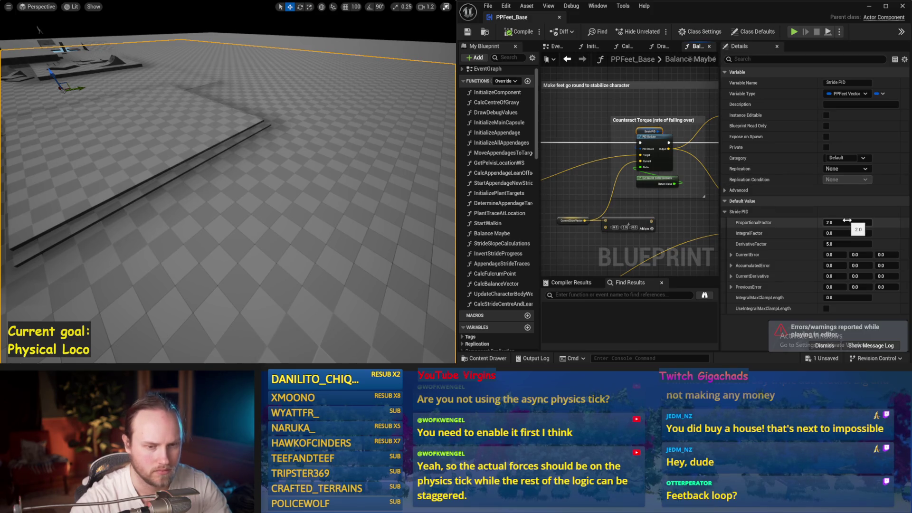
click(390, 163)
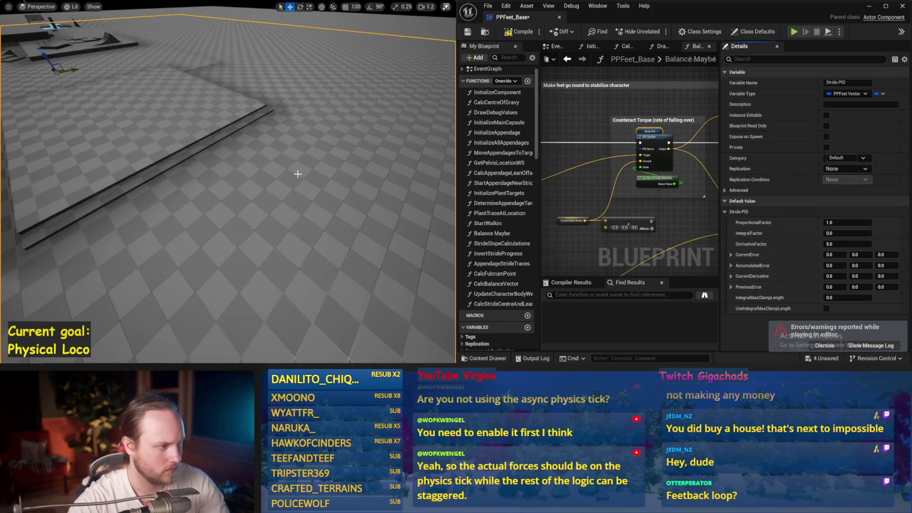
key(alt+p)
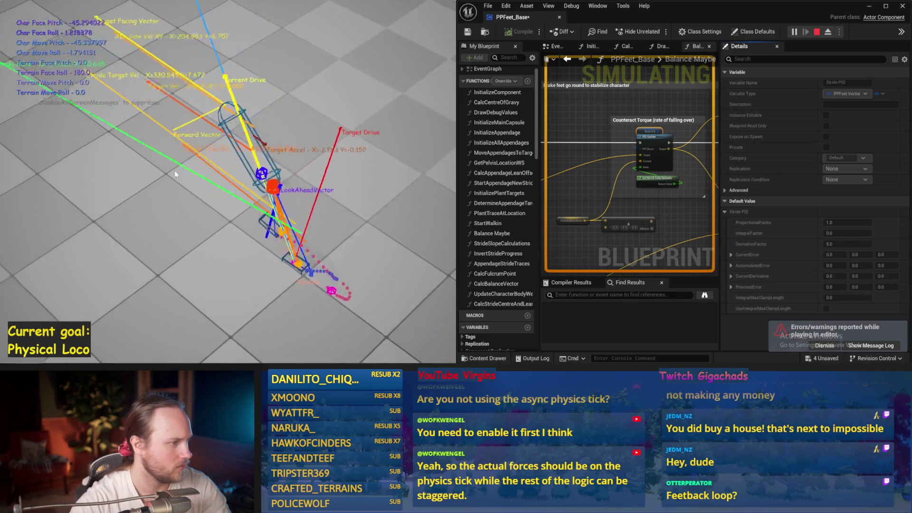
key(Escape)
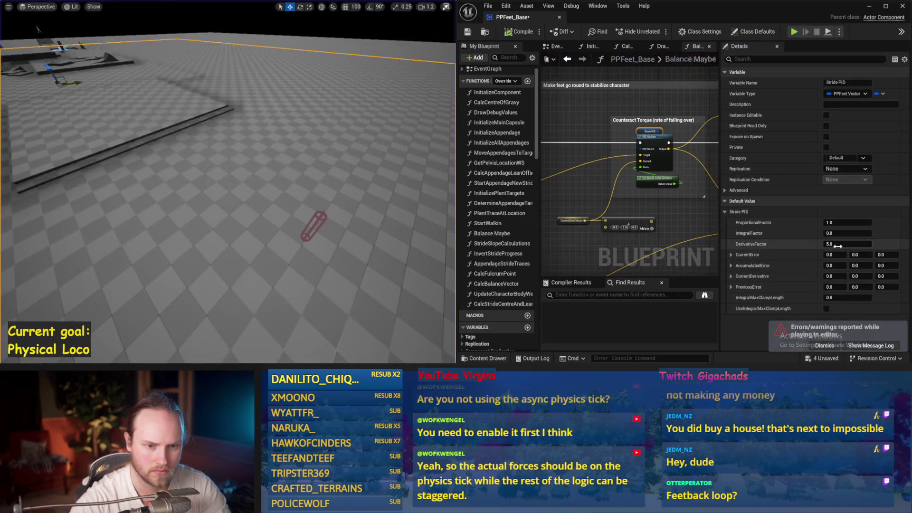
text(2)
click(371, 167)
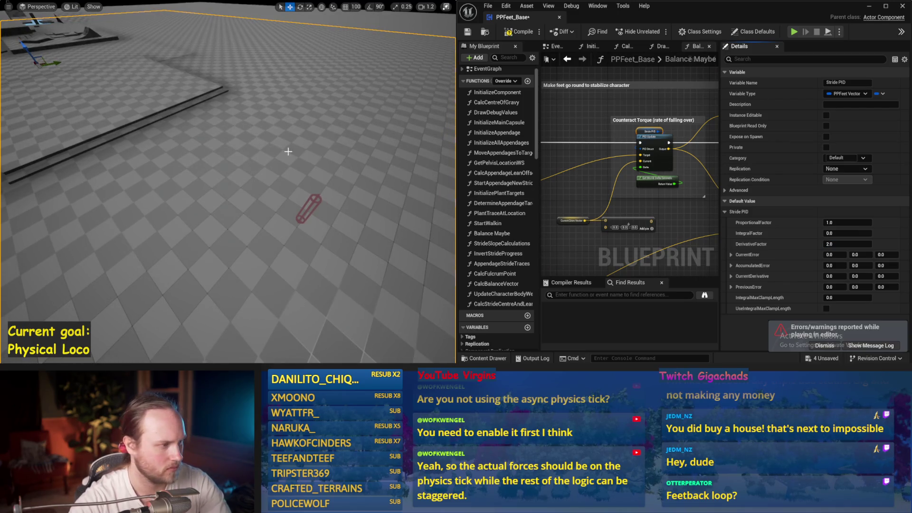
key(alt+p)
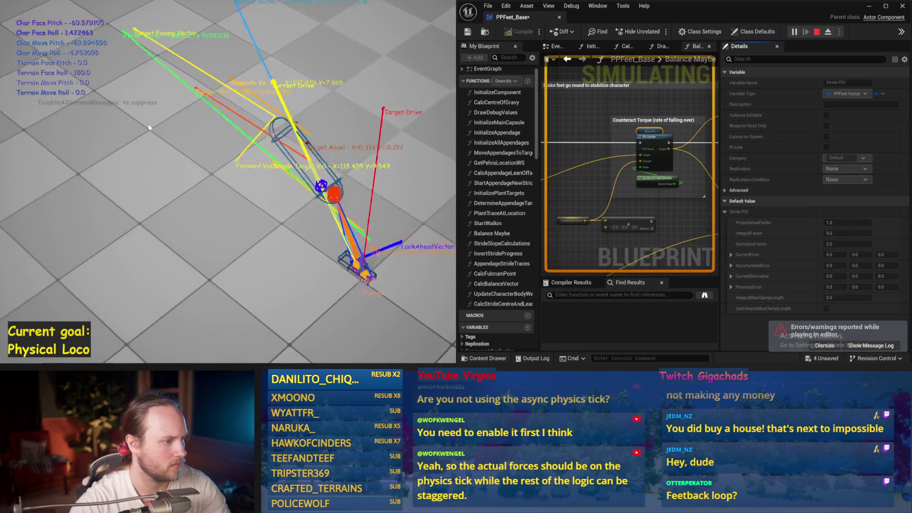
key(Escape)
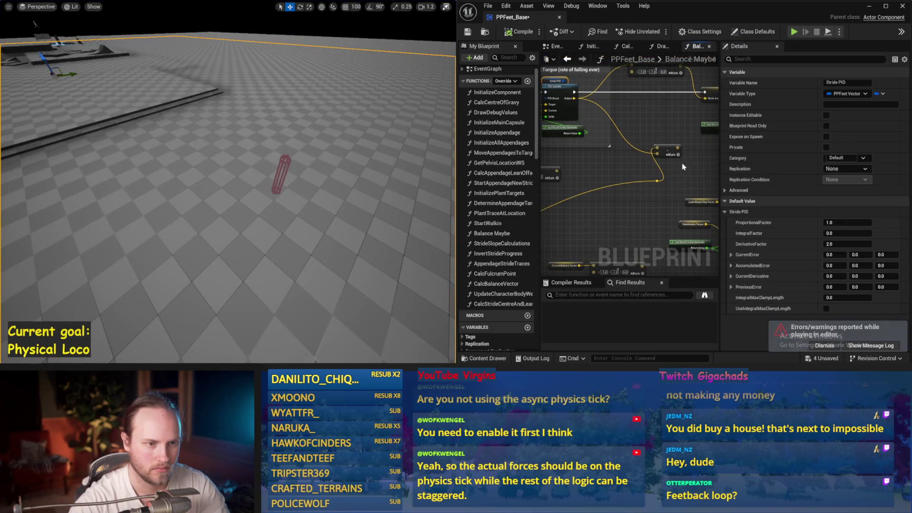
- Pan toward the Counteract Torque nodes and run two simulations watching the character balance
drag(683, 167, 625, 178)
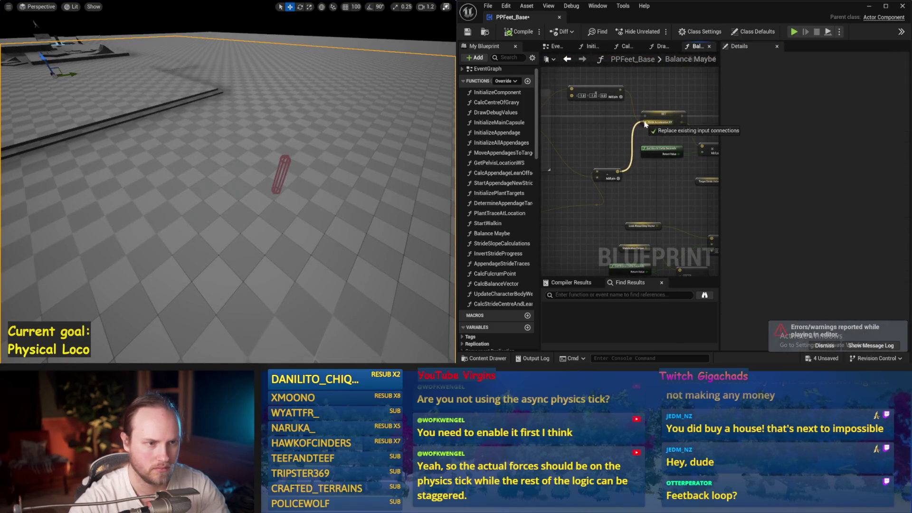
drag(643, 133, 674, 142)
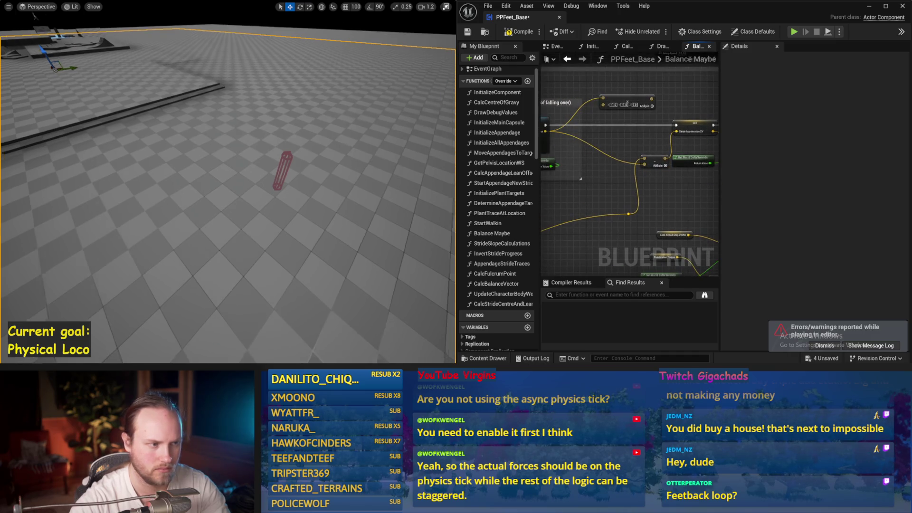
drag(351, 156, 373, 165)
key(alt+s)
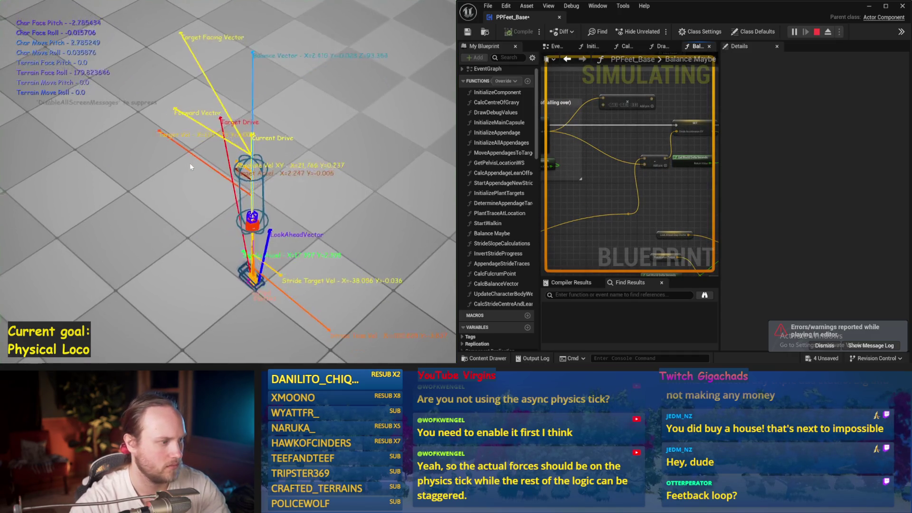
key(Escape)
scroll(692, 181, down, 5)
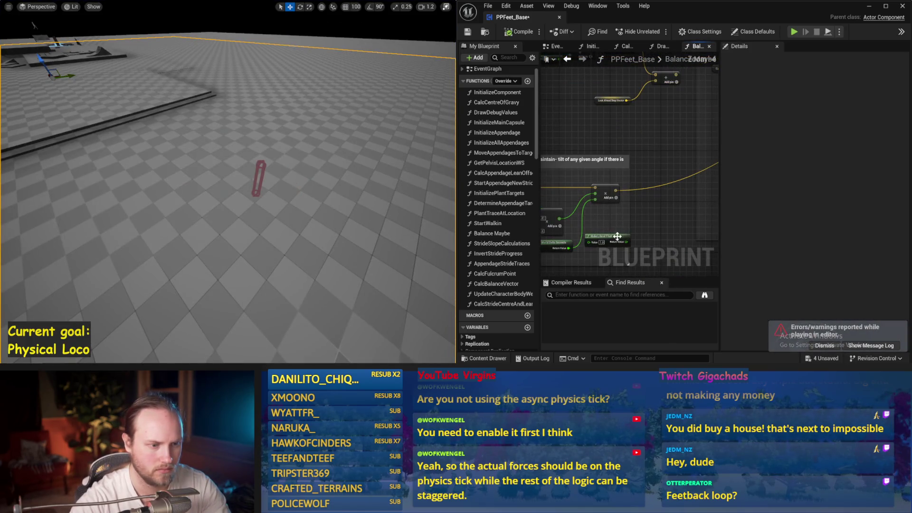
drag(343, 158, 342, 160)
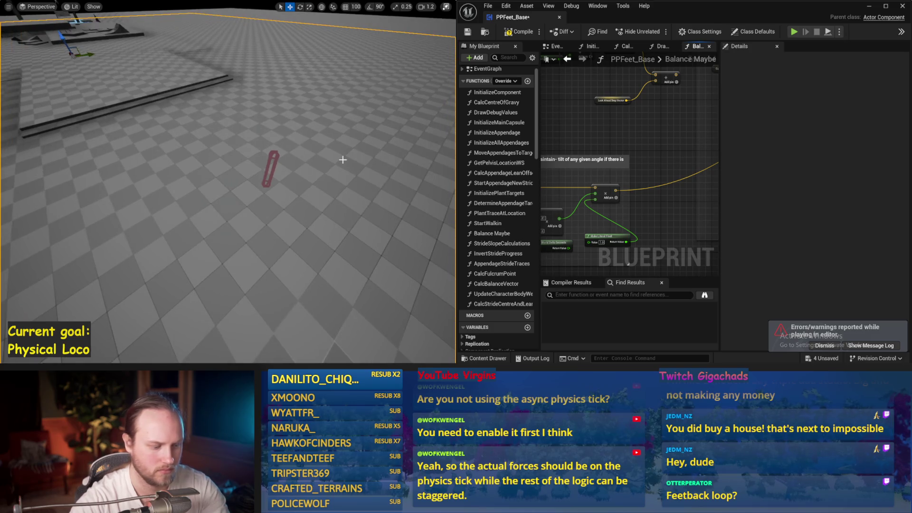
key(alt+s)
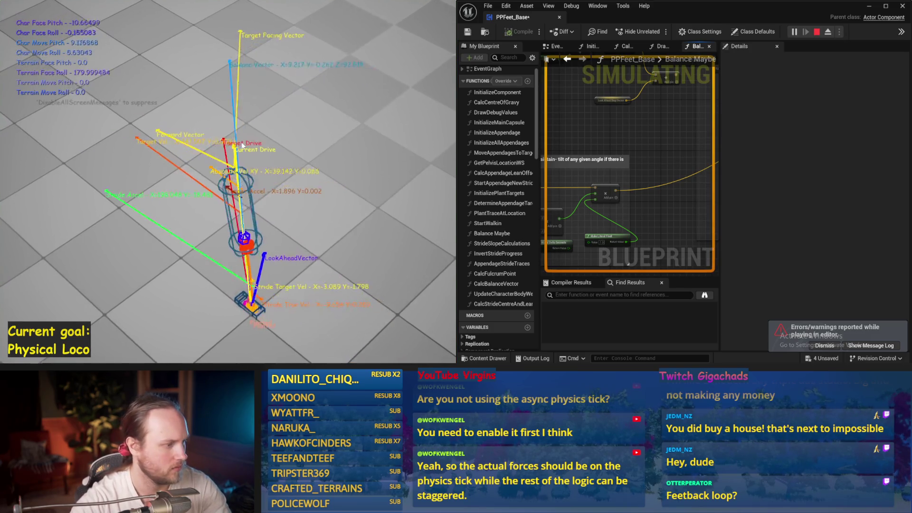
key(Escape)
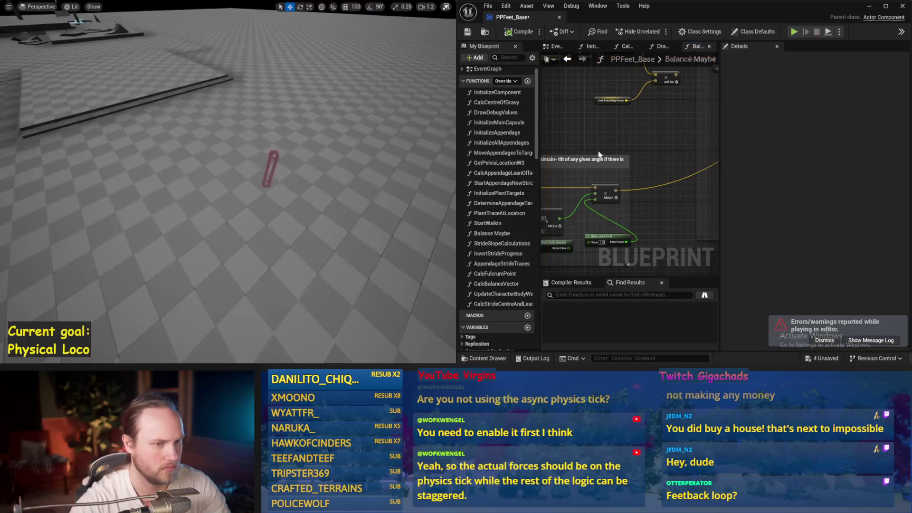
- Set the Stride PID node's ProportionalFactor to 0.0 and simulate
drag(584, 233, 546, 224)
click(619, 151)
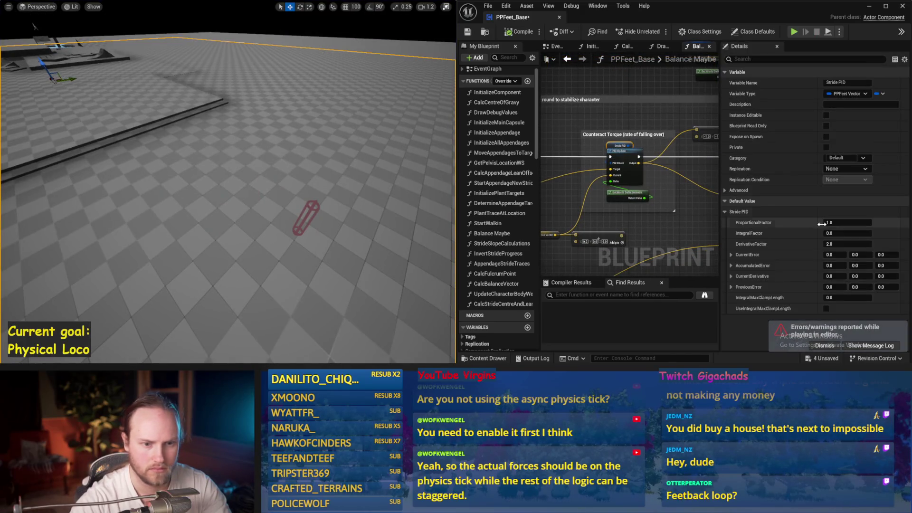
drag(351, 160, 346, 161)
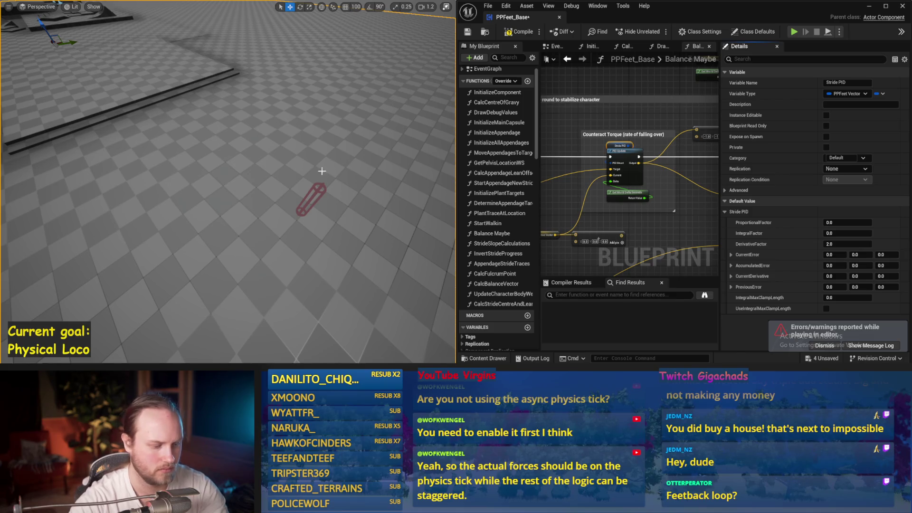
key(alt+s)
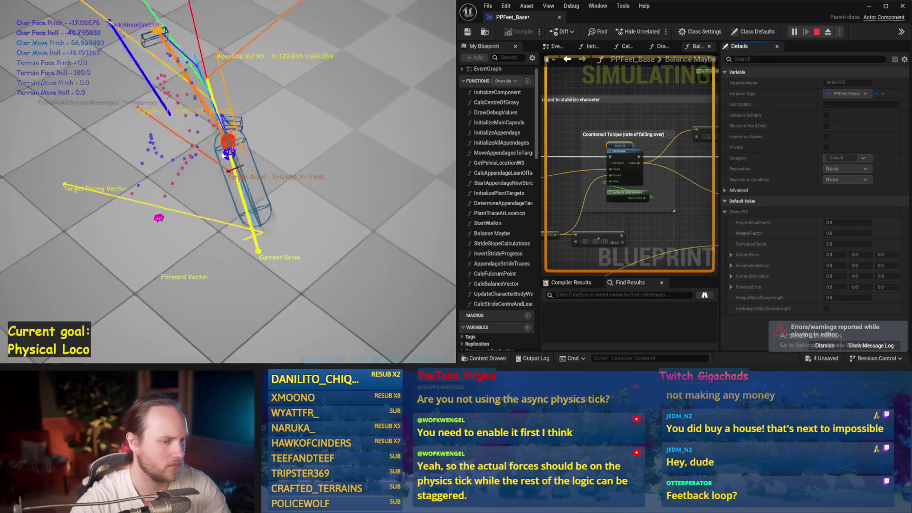
key(Escape)
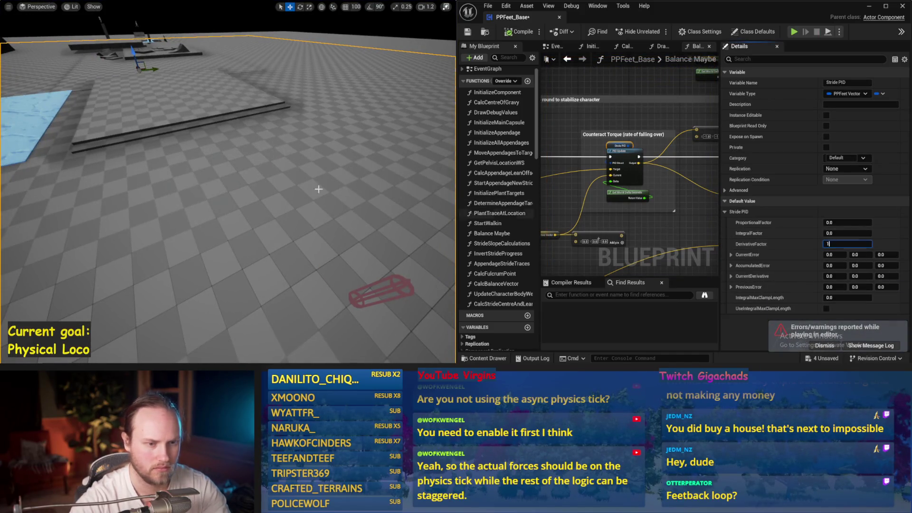
- Lower DerivativeFactor to 1.0, simulate twice, and save PPFeet_Base
drag(318, 189, 245, 171)
key(alt+s)
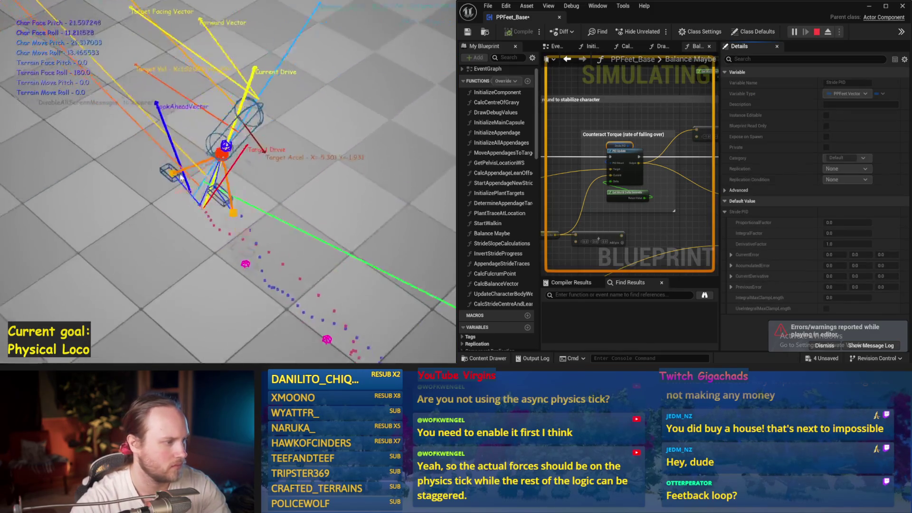
key(Escape)
key(alt+s)
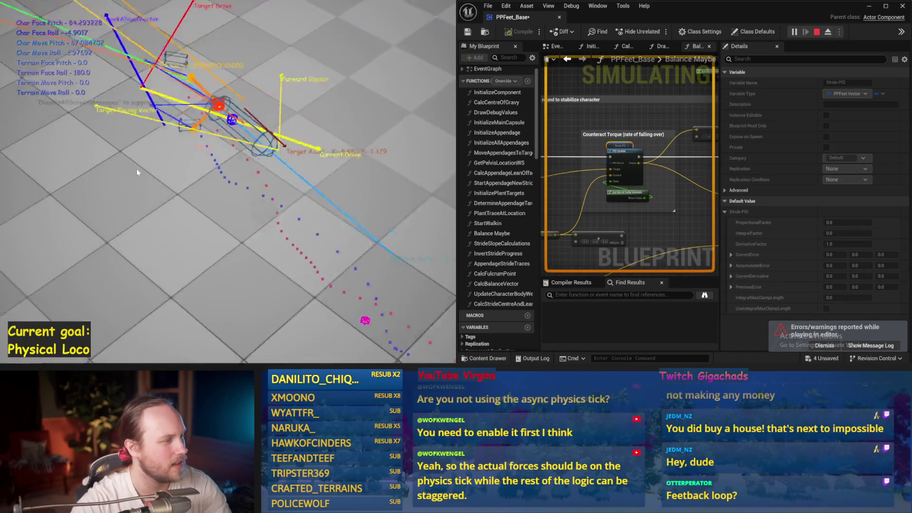
key(Escape)
key(ctrl+s)
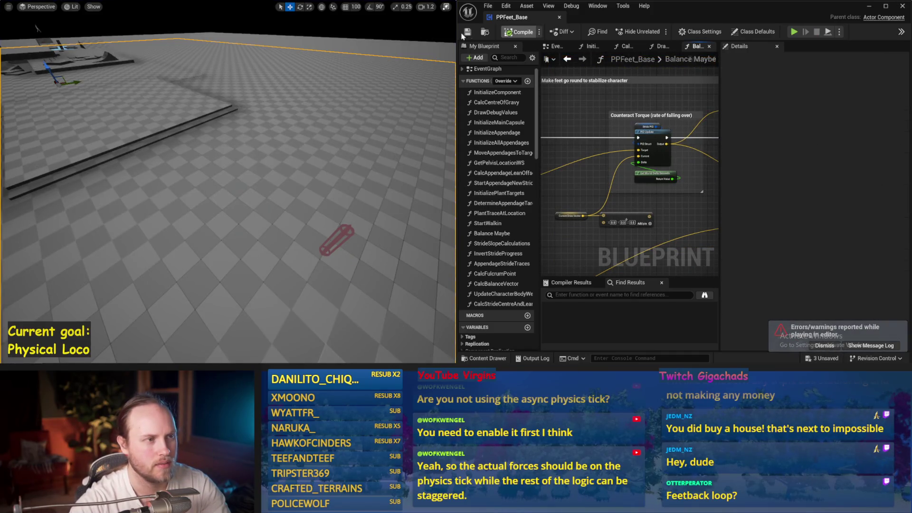
- Simulate twice more with the graph area widened, then save
key(alt+s)
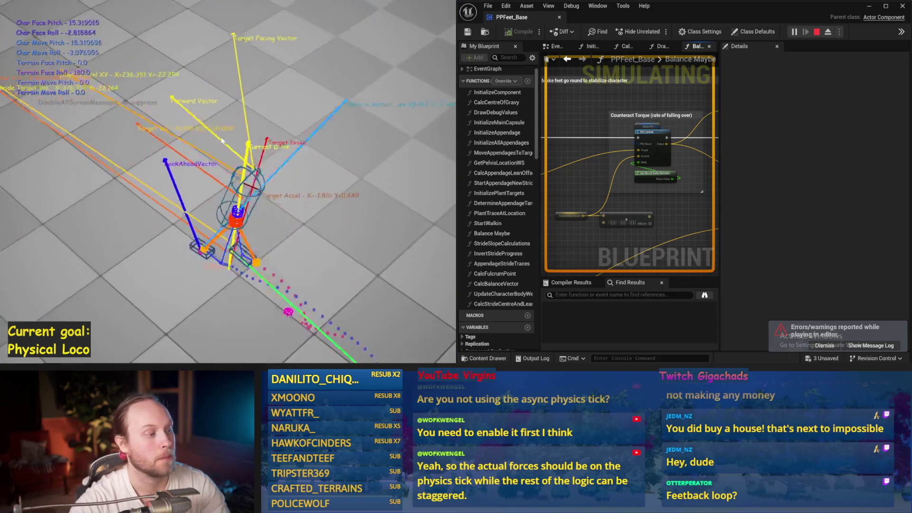
key(Escape)
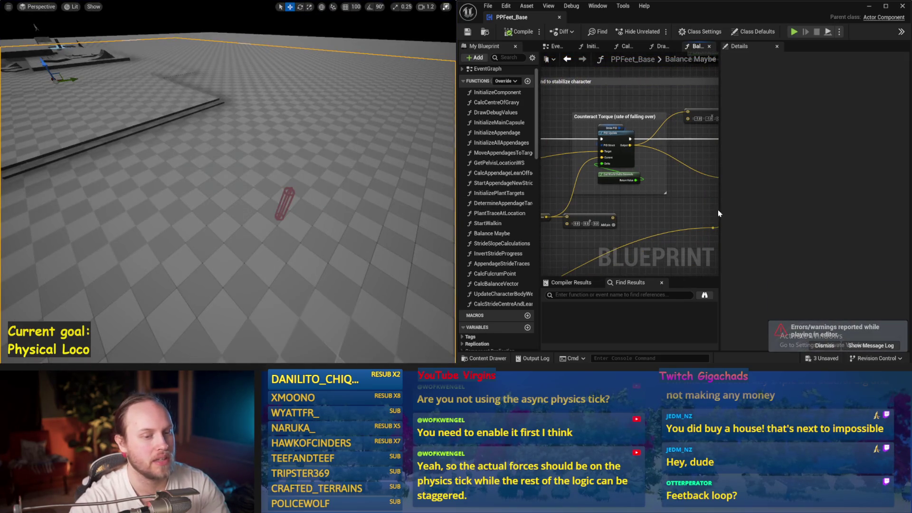
drag(719, 209, 847, 209)
key(alt+s)
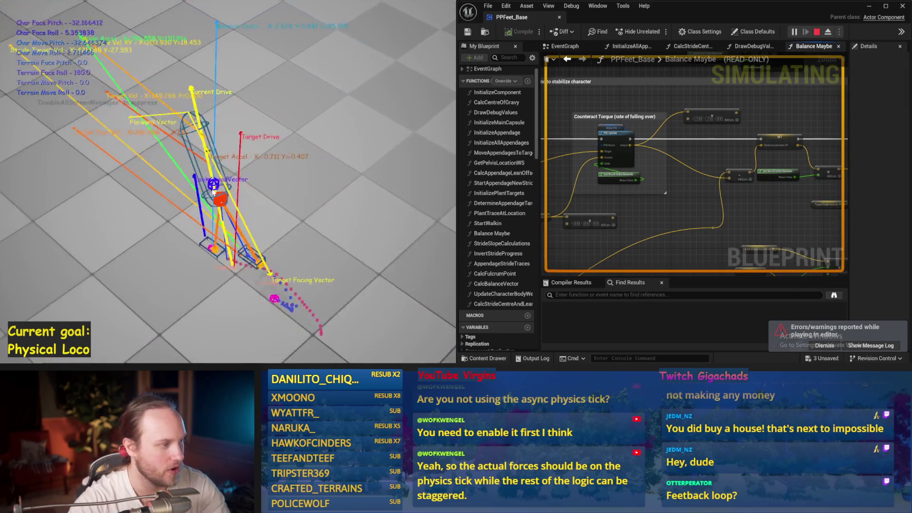
key(Escape)
key(ctrl+s)
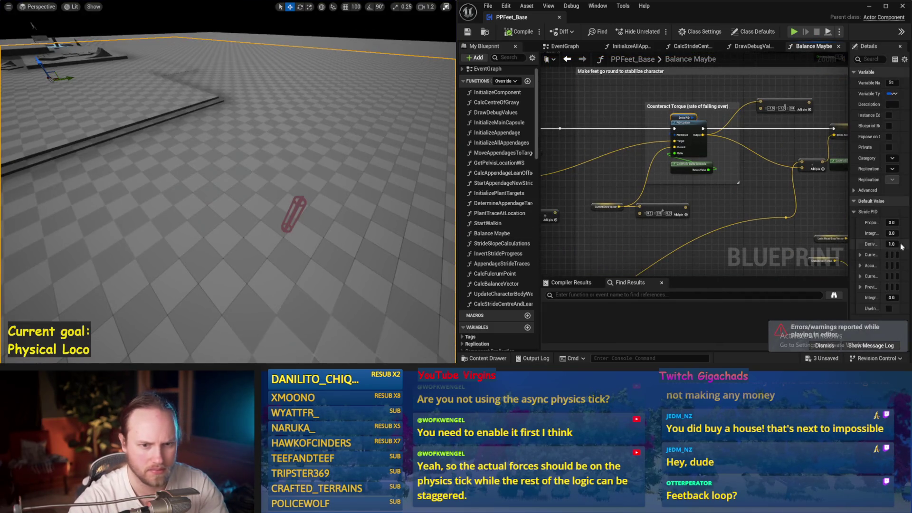
- Test DerivativeFactor 6.0 in simulation, then change it to 3.0 and test again
drag(262, 175, 271, 165)
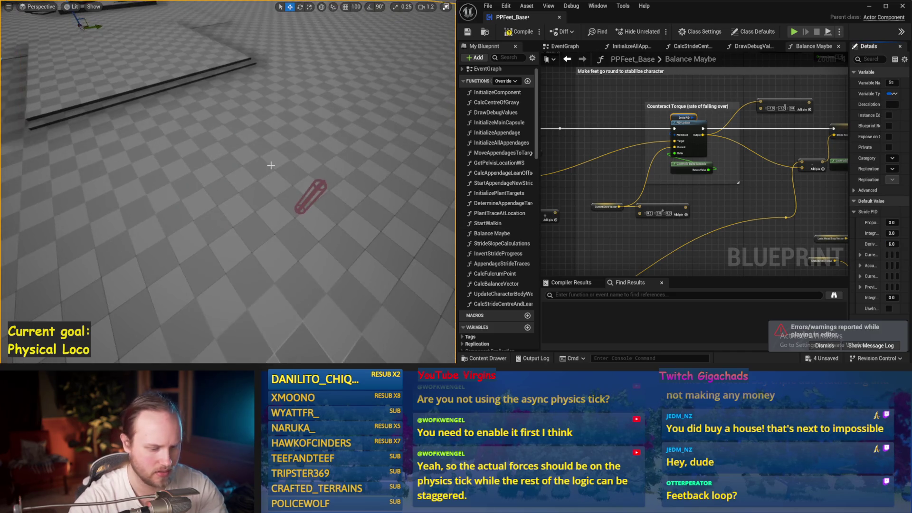
key(alt+s)
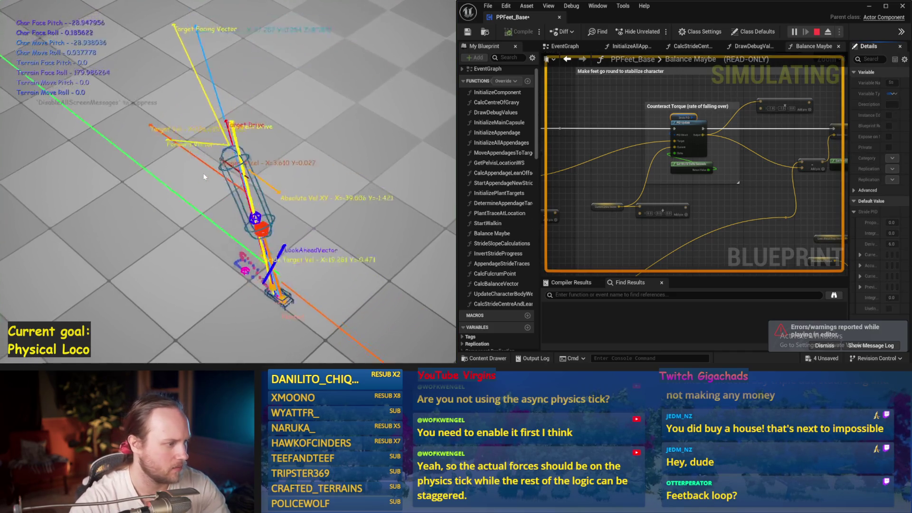
key(Escape)
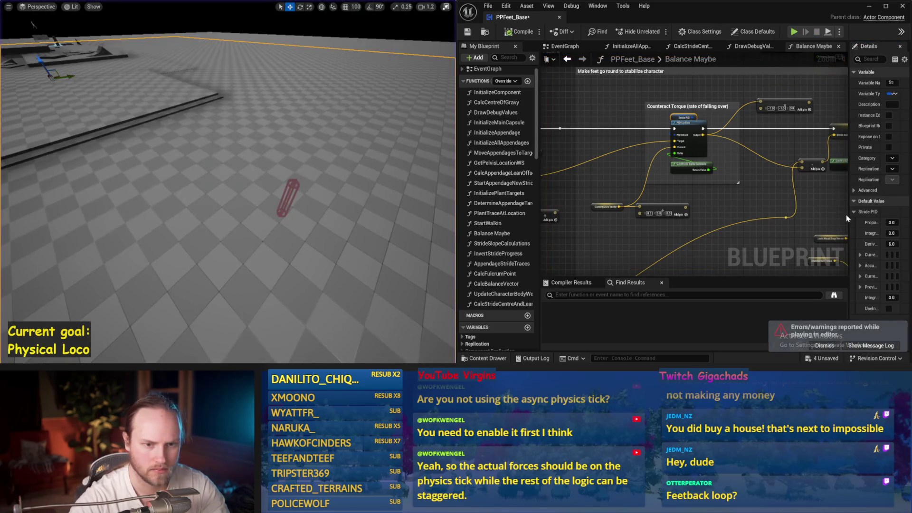
drag(848, 215, 782, 216)
drag(245, 189, 245, 204)
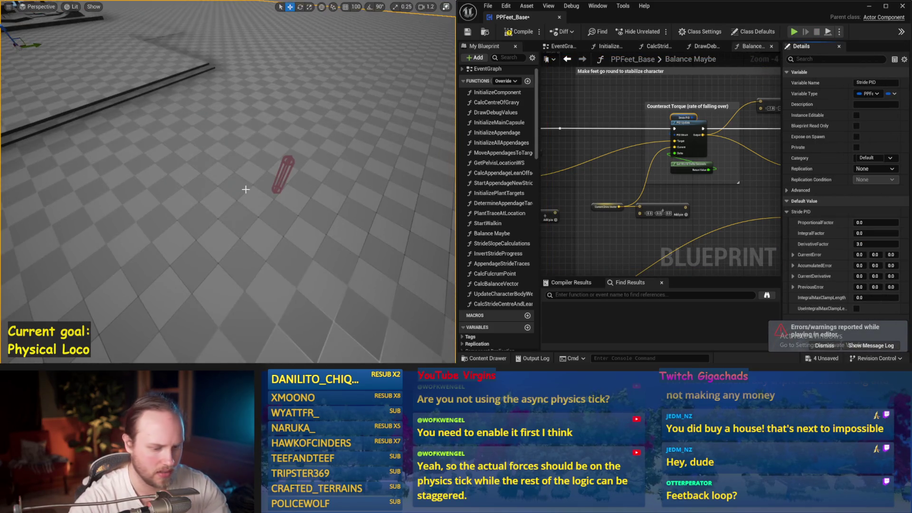
key(alt+s)
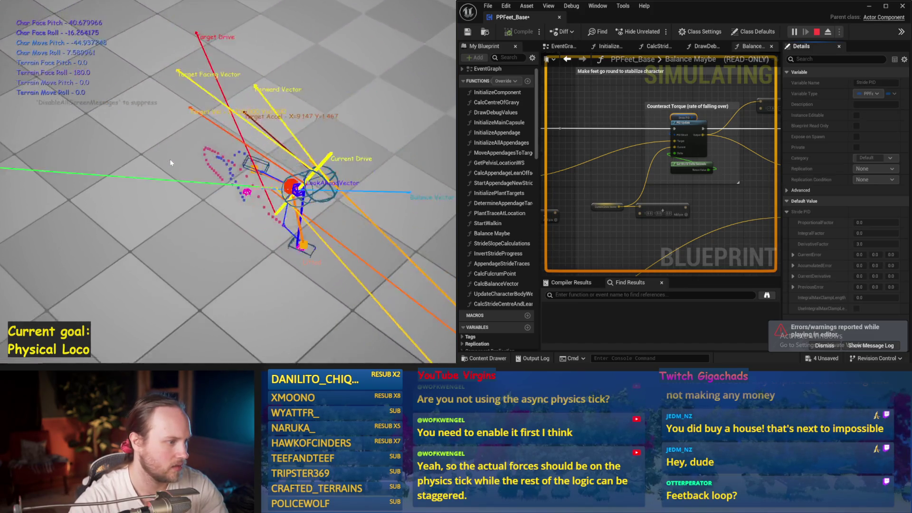
key(Escape)
- Rerun the simulation four times with DerivativeFactor 3.0, save, and bring up DrawDebugValues
key(alt+s)
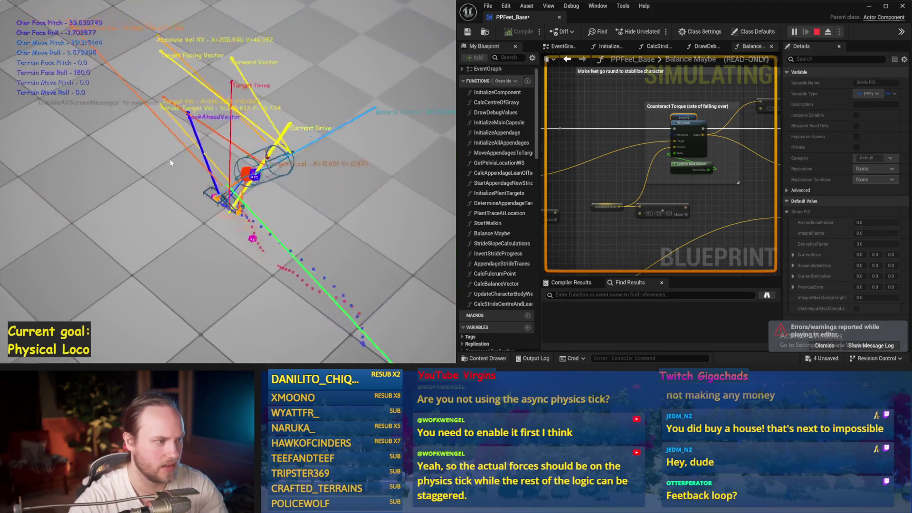
key(Escape)
key(alt+s)
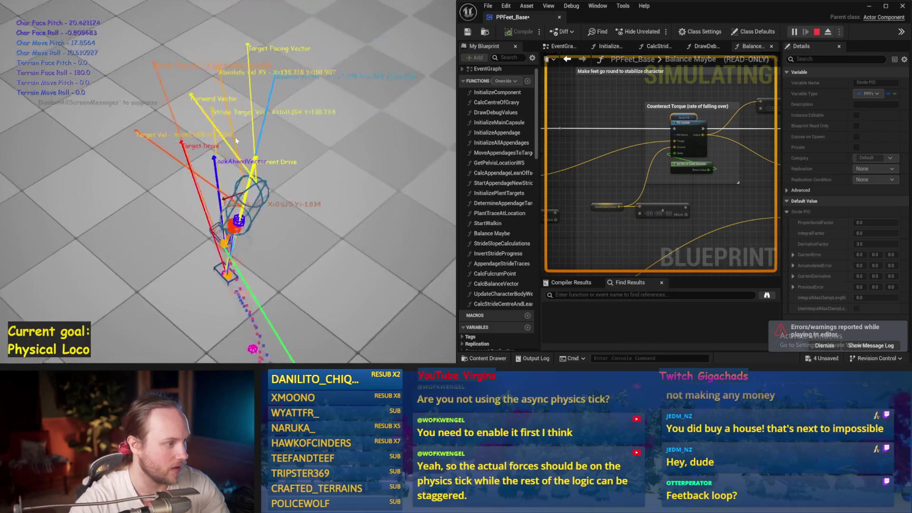
key(Escape)
key(alt+s)
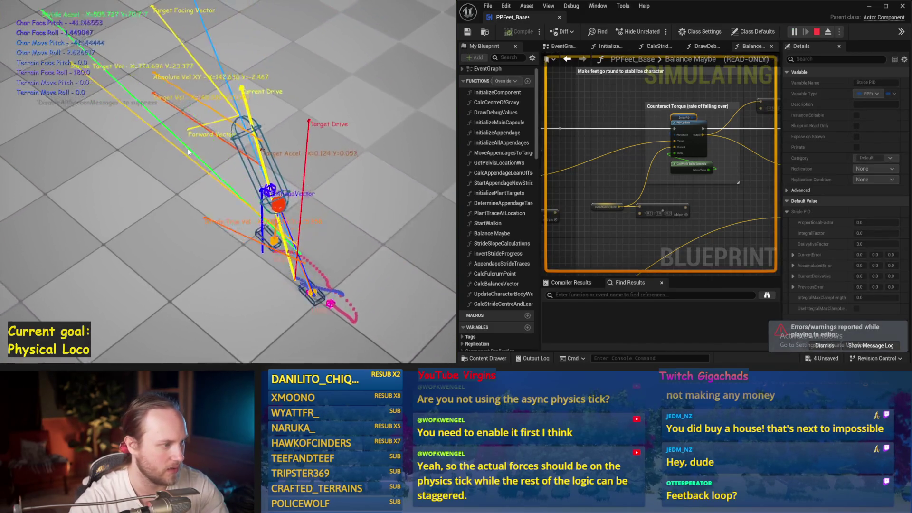
key(Escape)
key(alt+s)
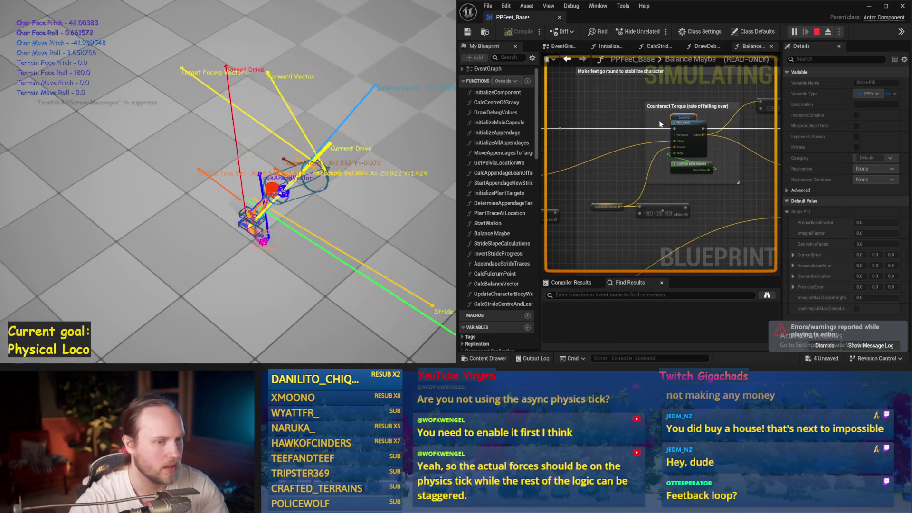
key(Escape)
key(ctrl+s)
drag(699, 46, 741, 46)
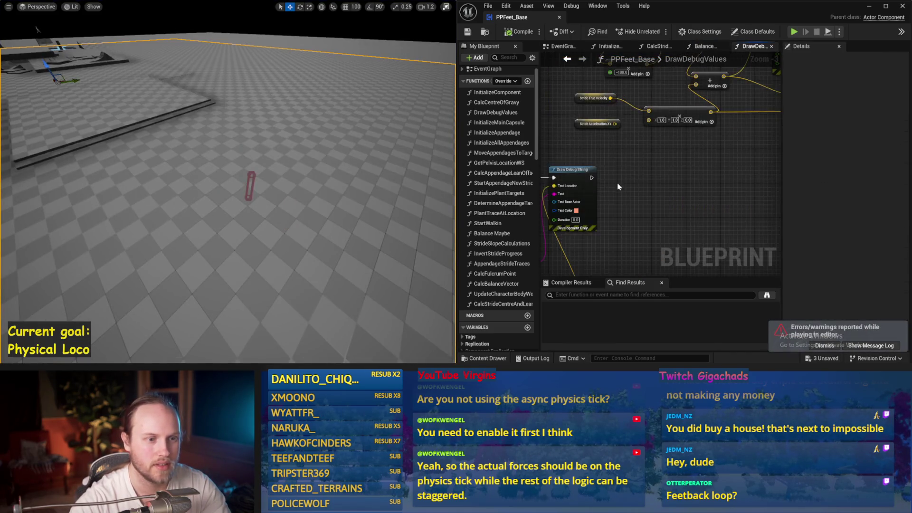
- Undo the accidental move of the lower comment group and widen the graph area
scroll(779, 166, up, 2)
click(779, 169)
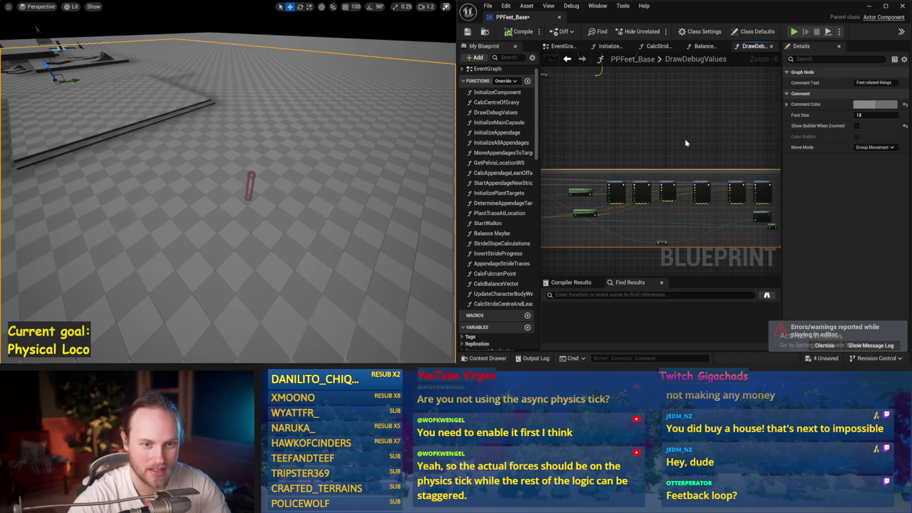
key(ctrl+z)
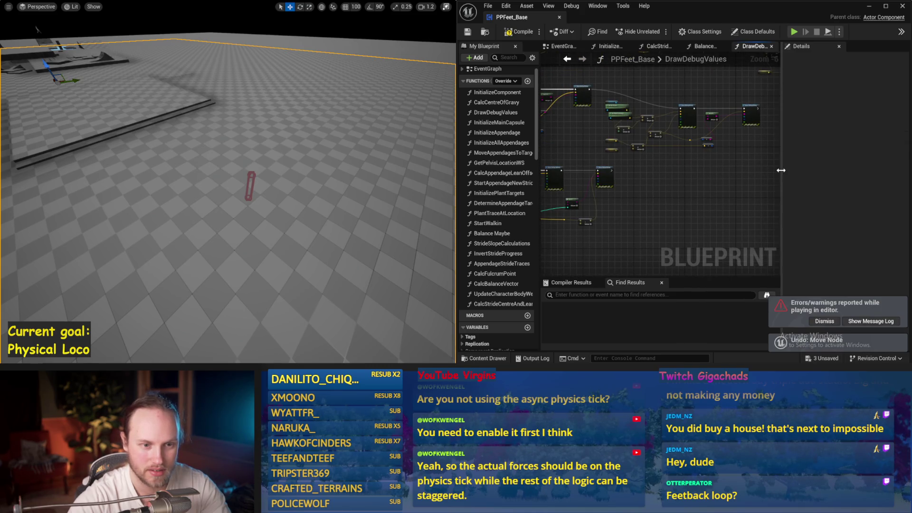
drag(780, 170, 892, 182)
- Pan to the Body related things comment, widen the Blueprint editor over the viewport, and save
scroll(708, 206, up, 1)
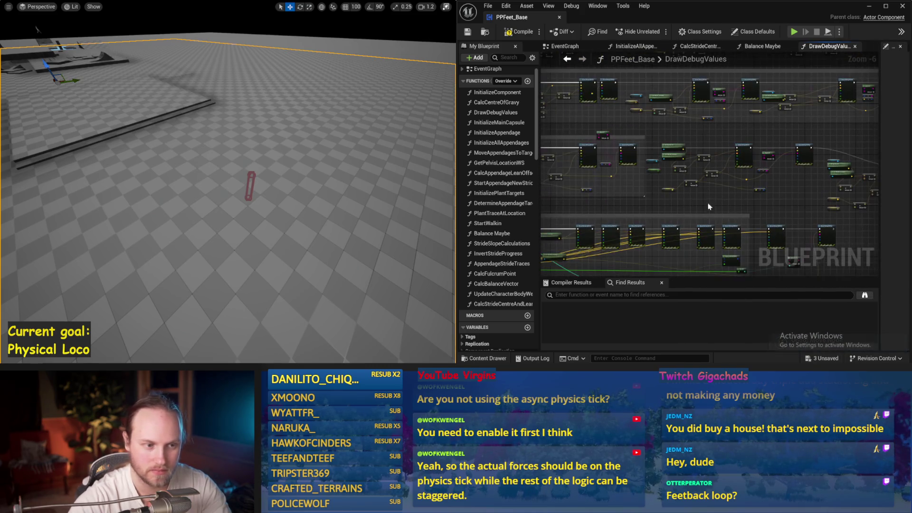
scroll(647, 153, up, 1)
drag(658, 155, 553, 194)
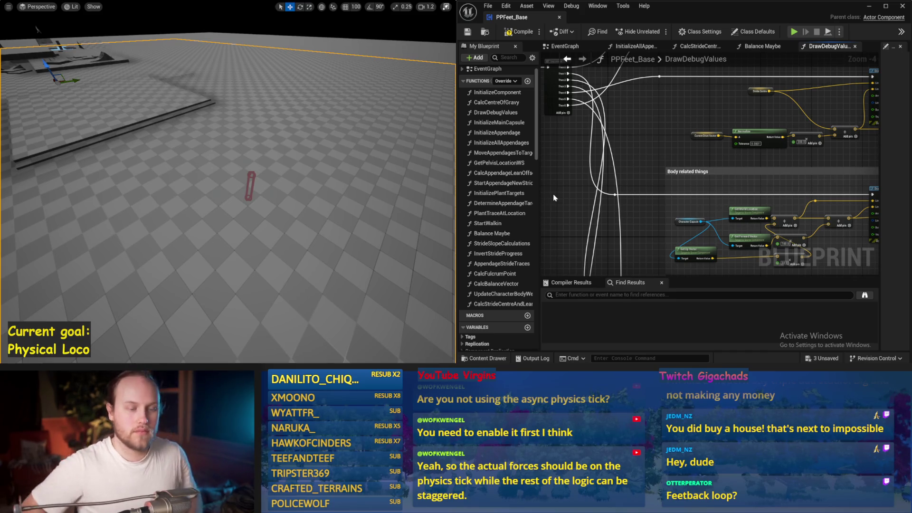
drag(553, 194, 636, 212)
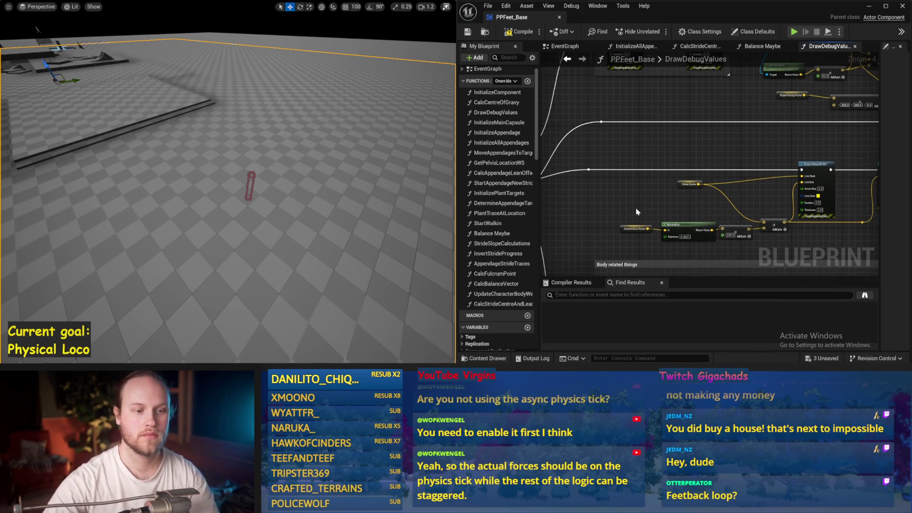
scroll(637, 212, down, 2)
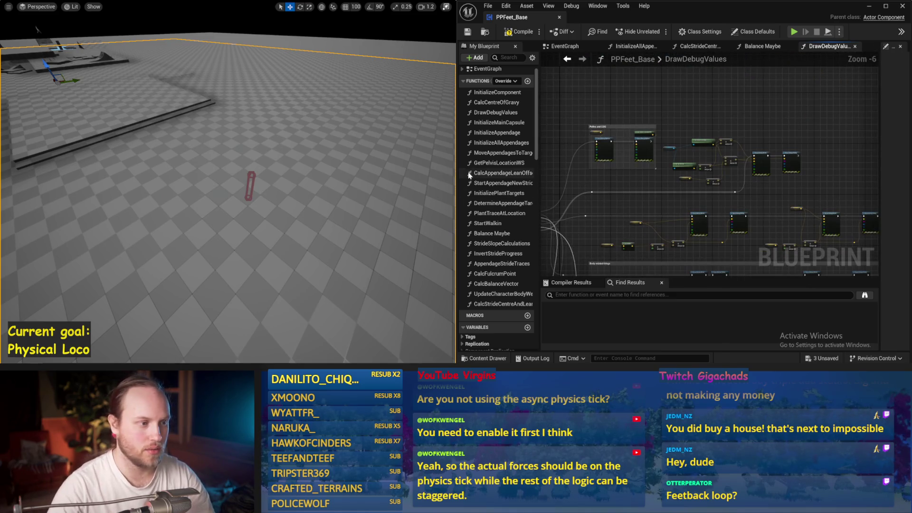
drag(456, 173, 146, 172)
scroll(477, 192, up, 3)
key(ctrl+s)
scroll(473, 218, down, 1)
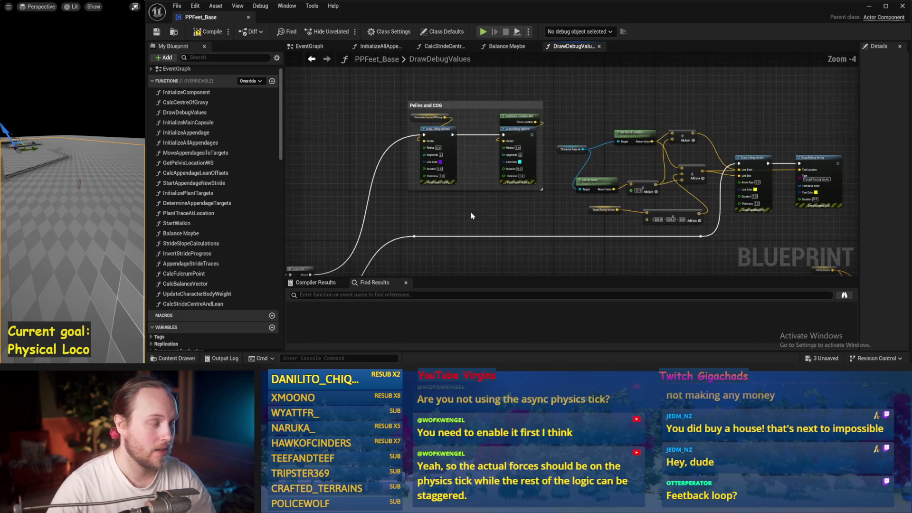
- Move the node group beside Pelvis and COG further to the right
mouse_move(537, 212)
mouse_down()
mouse_move(560, 143)
mouse_move(466, 157)
mouse_move(697, 122)
mouse_up()
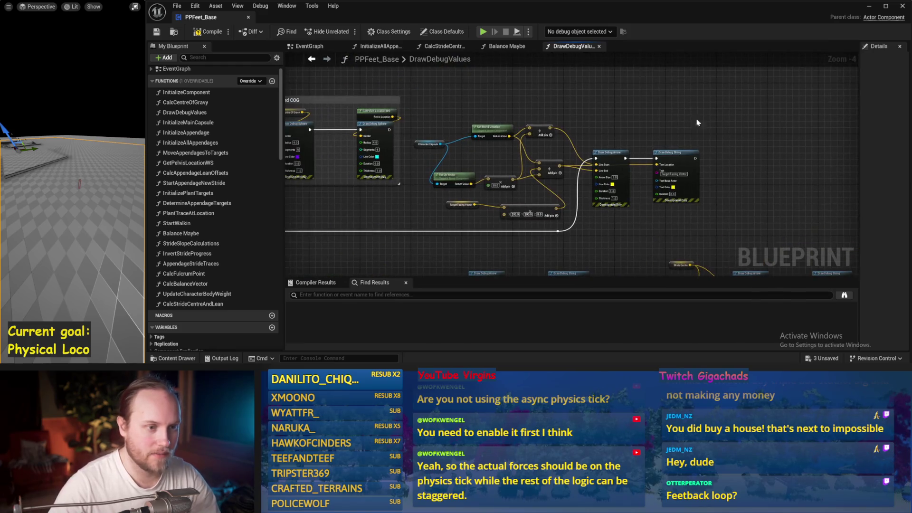
drag(437, 240, 319, 232)
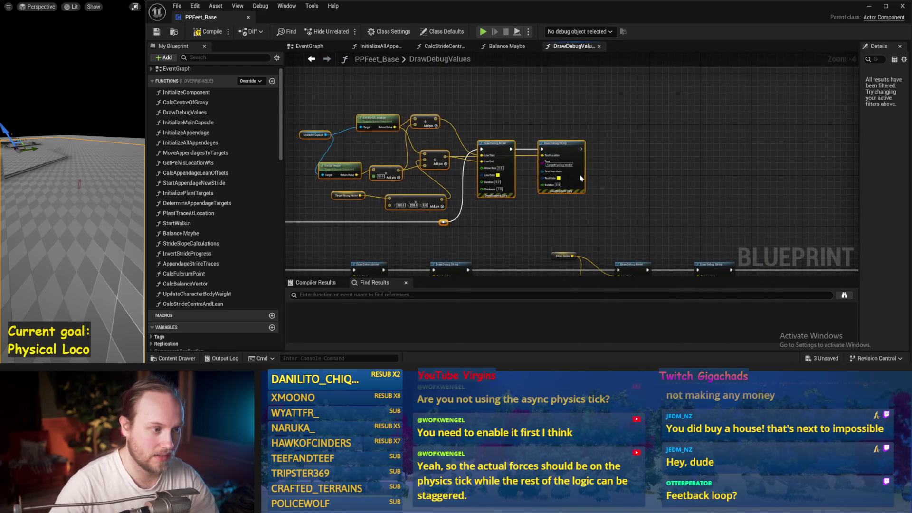
drag(580, 178, 707, 179)
drag(465, 221, 612, 214)
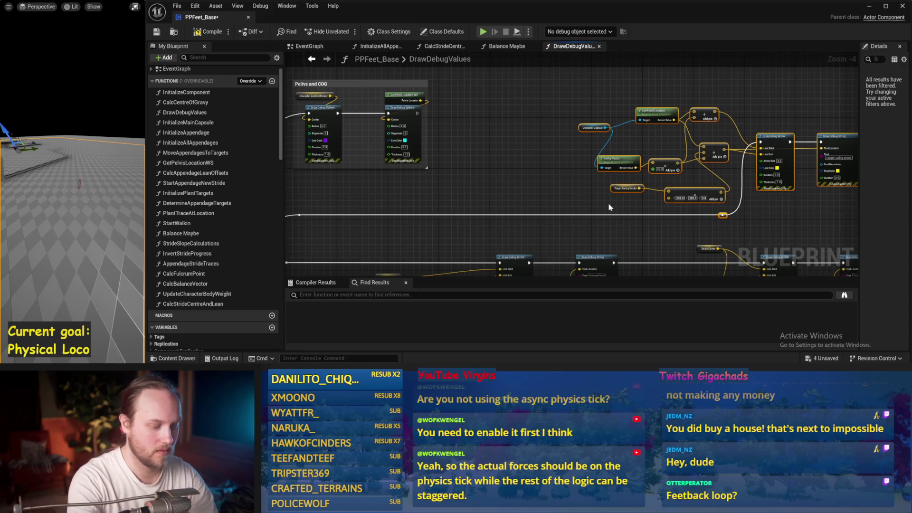
click(608, 207)
drag(609, 207, 527, 216)
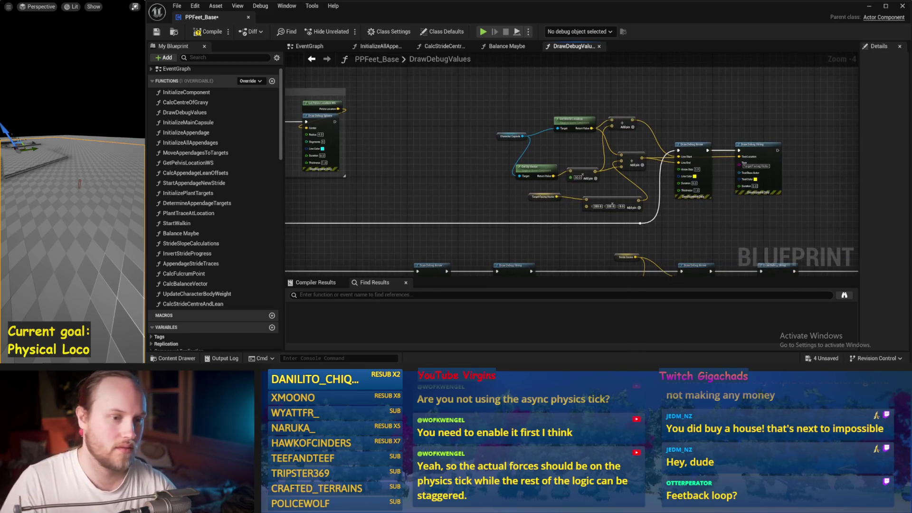
- Select the middle group of rotation nodes, then minimize the Blueprint editor to show the Paint sketch
mouse_move(755, 117)
mouse_down()
mouse_move(535, 200)
mouse_move(540, 249)
mouse_up()
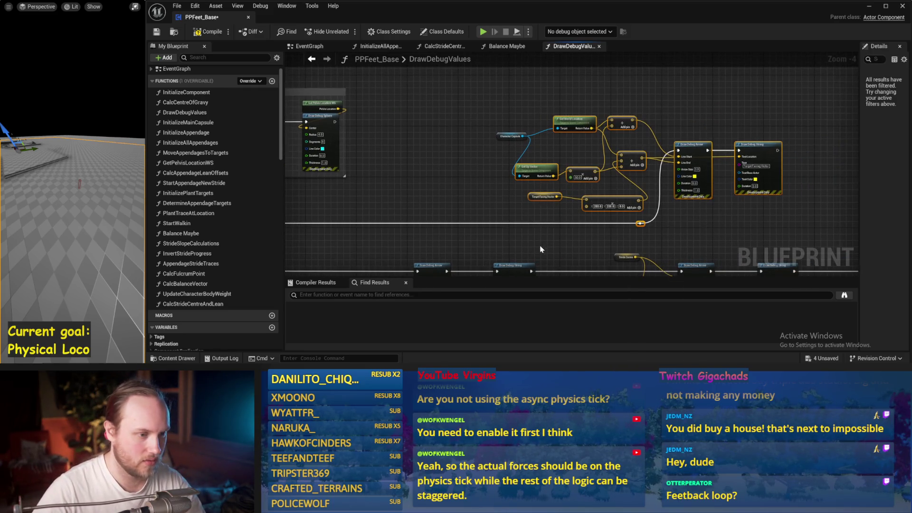
click(576, 214)
mouse_move(783, 79)
mouse_down()
mouse_move(744, 113)
mouse_move(489, 230)
mouse_up()
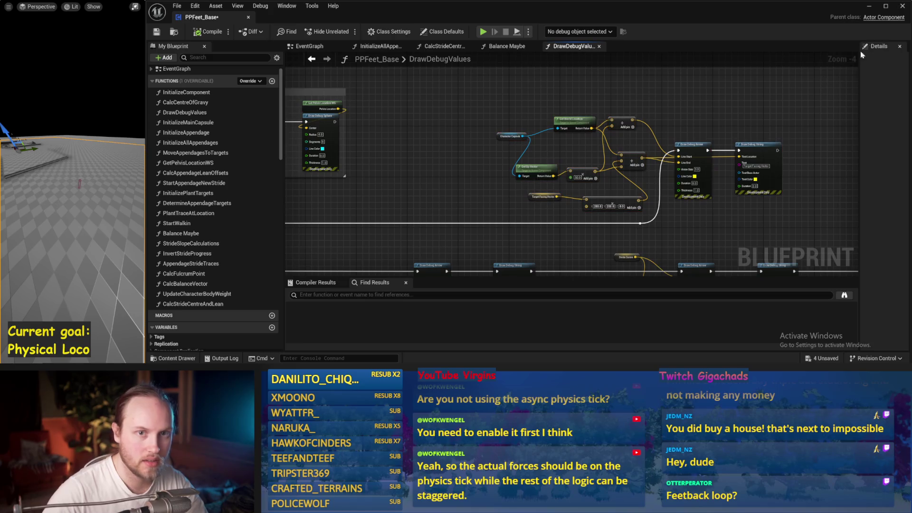
click(902, 6)
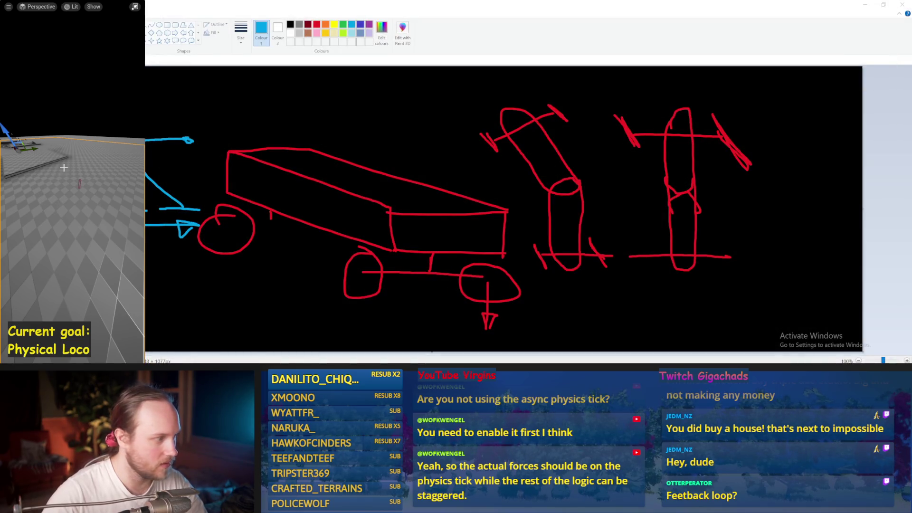
- Restore and enlarge the level editor, reopen PPFeet_Base from the Content Browser, and maximize it
key(F11)
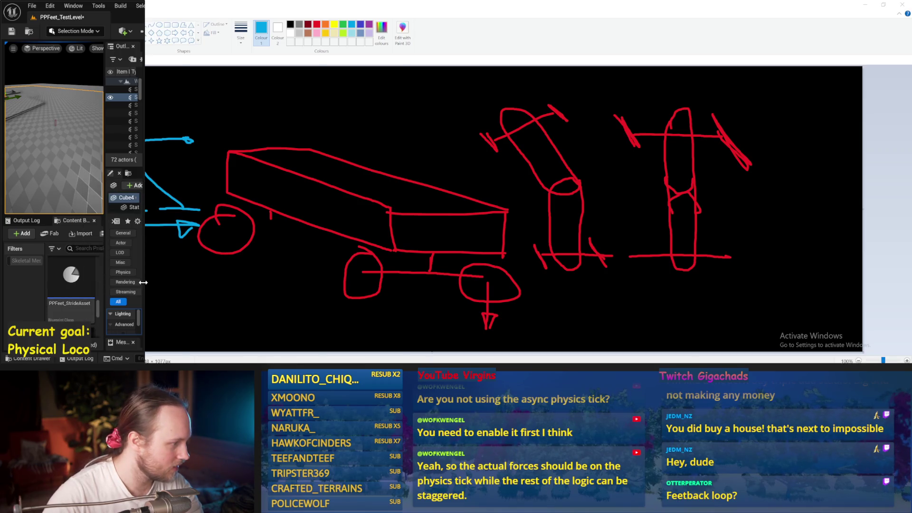
drag(143, 286, 366, 295)
scroll(176, 296, up, 1)
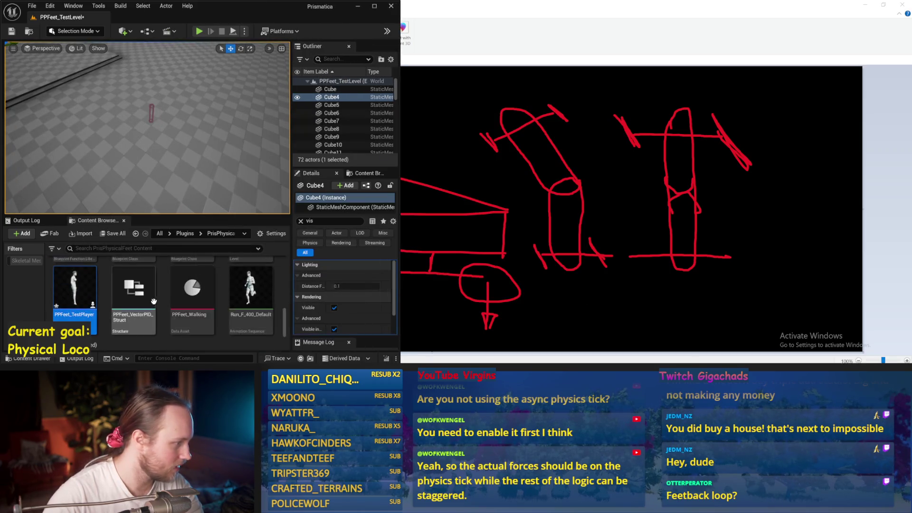
scroll(176, 295, up, 3)
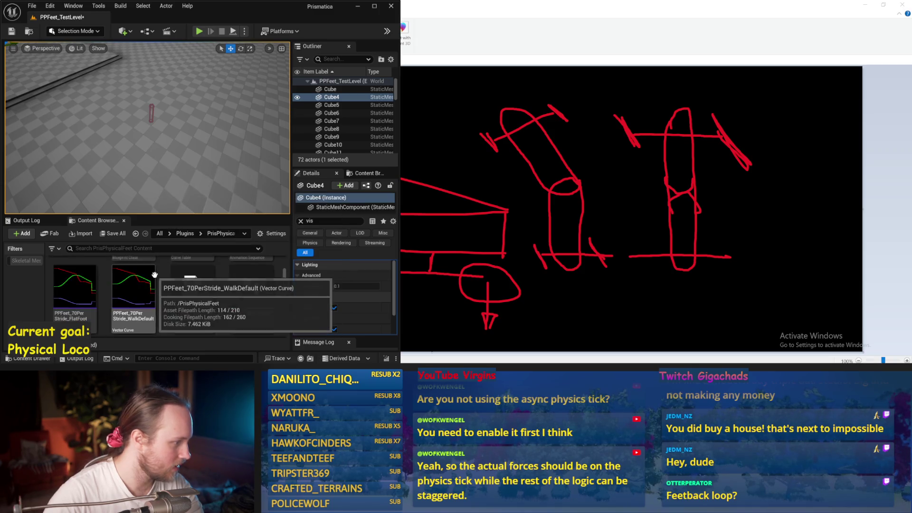
scroll(251, 282, up, 2)
double_click(75, 278)
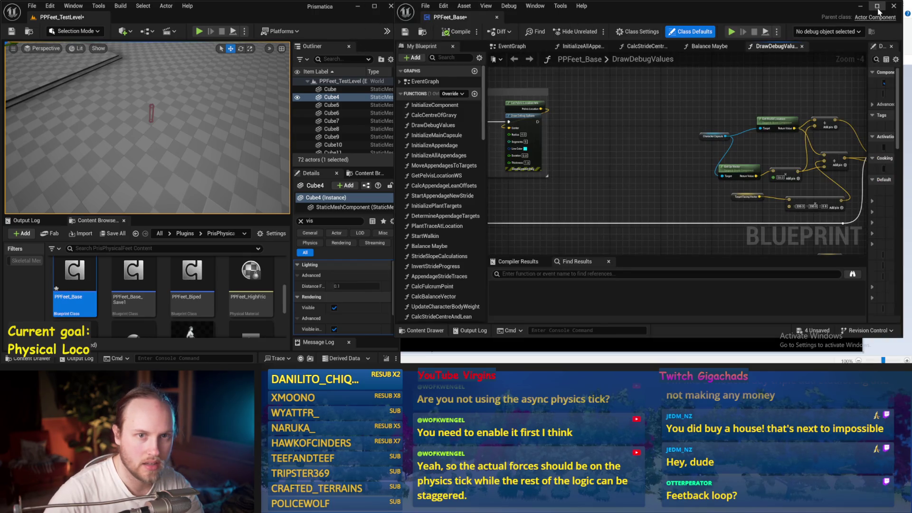
click(877, 7)
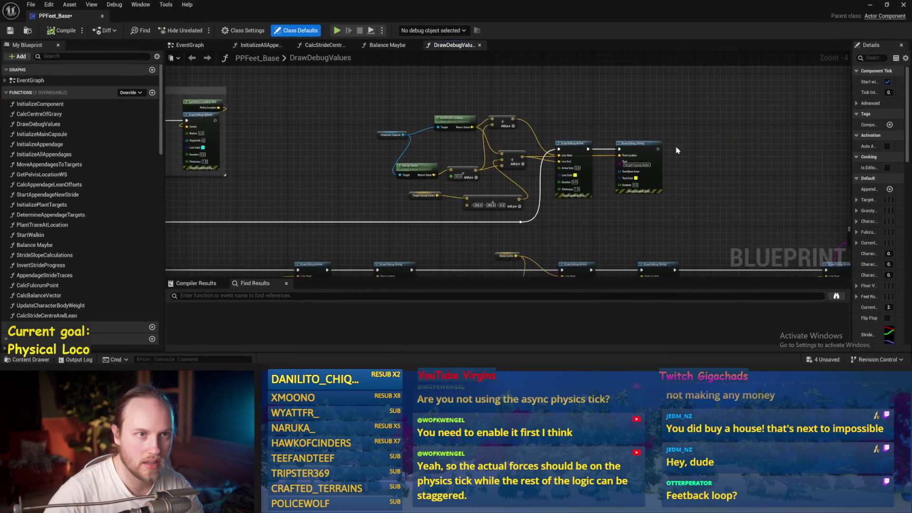
- Wrap the middle rotation nodes in a comment titled 'Rotation Stuff'
mouse_move(704, 130)
mouse_down()
mouse_move(323, 248)
mouse_move(325, 240)
mouse_up()
key(c)
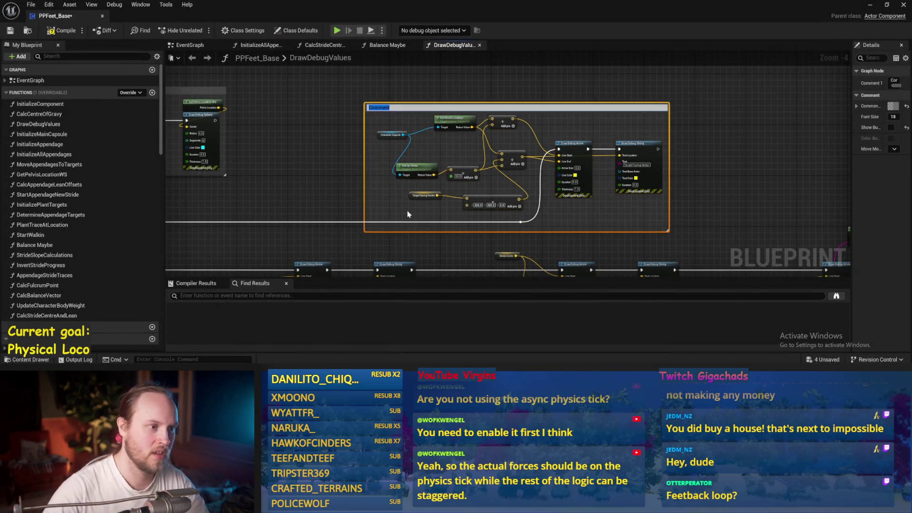
text(Rotation Stuff)
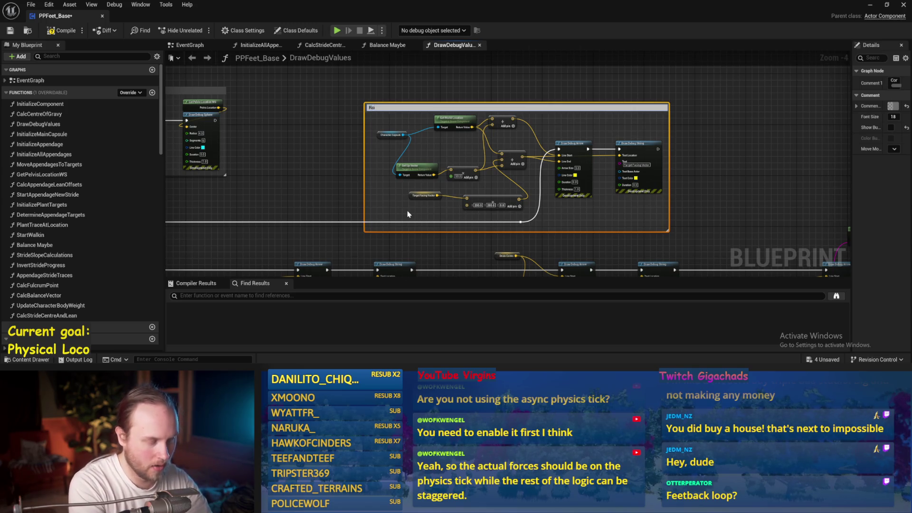
key(Return)
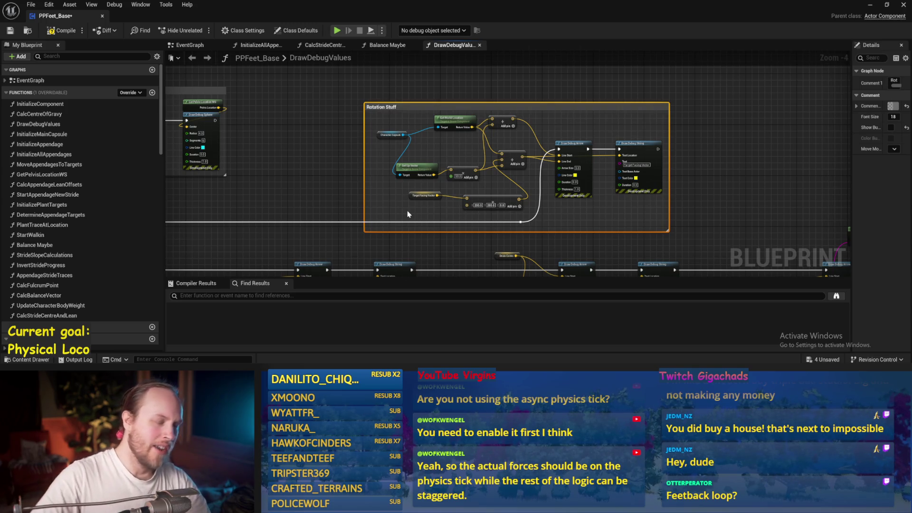
- Save the Blueprint and pan across the graph to review the balance arrow nodes
scroll(400, 168, down, 2)
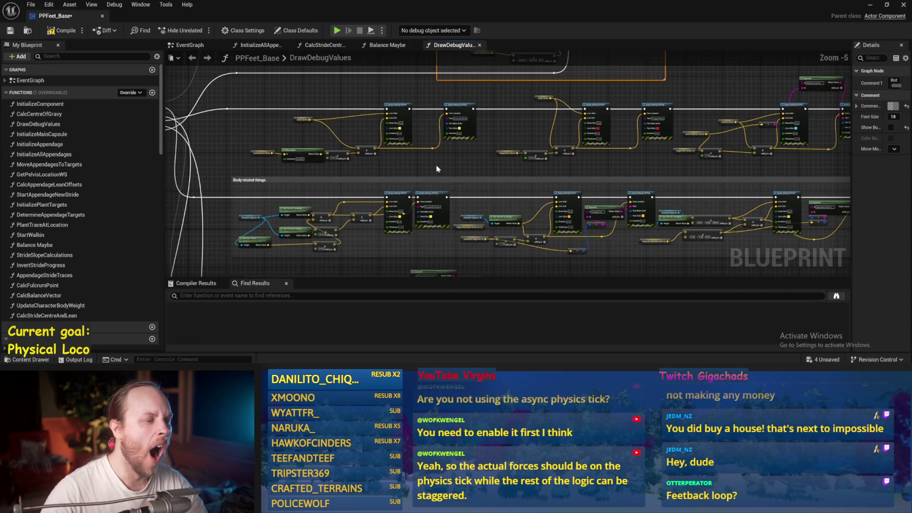
drag(306, 105, 350, 125)
key(ctrl+s)
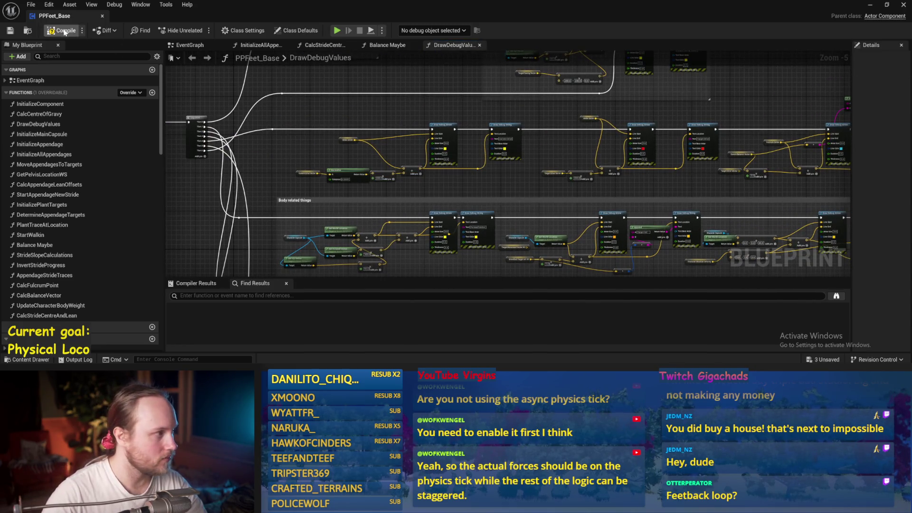
scroll(511, 206, up, 1)
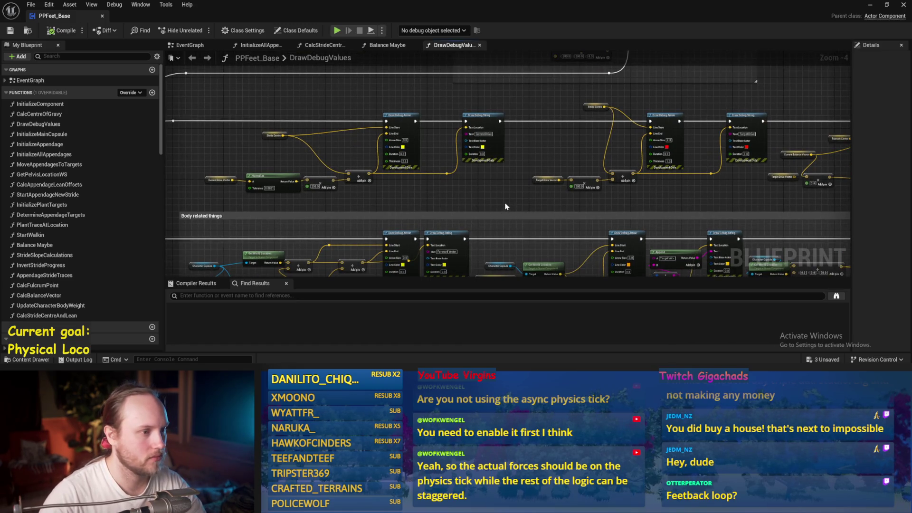
scroll(506, 206, down, 1)
scroll(505, 206, up, 1)
drag(505, 206, 203, 183)
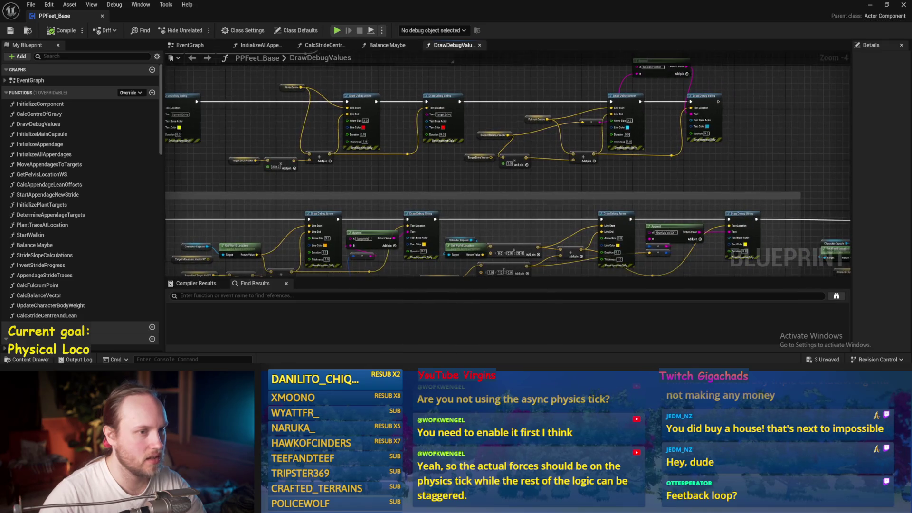
scroll(689, 128, up, 1)
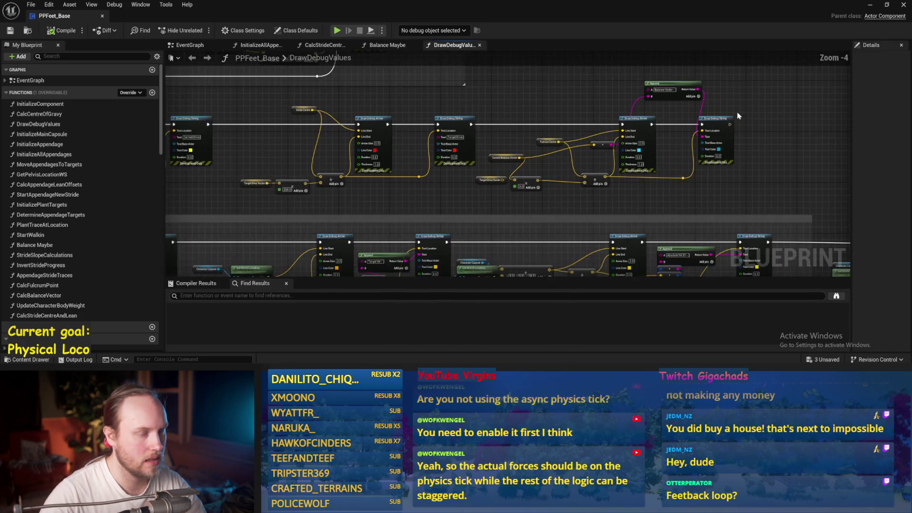
drag(656, 112, 654, 138)
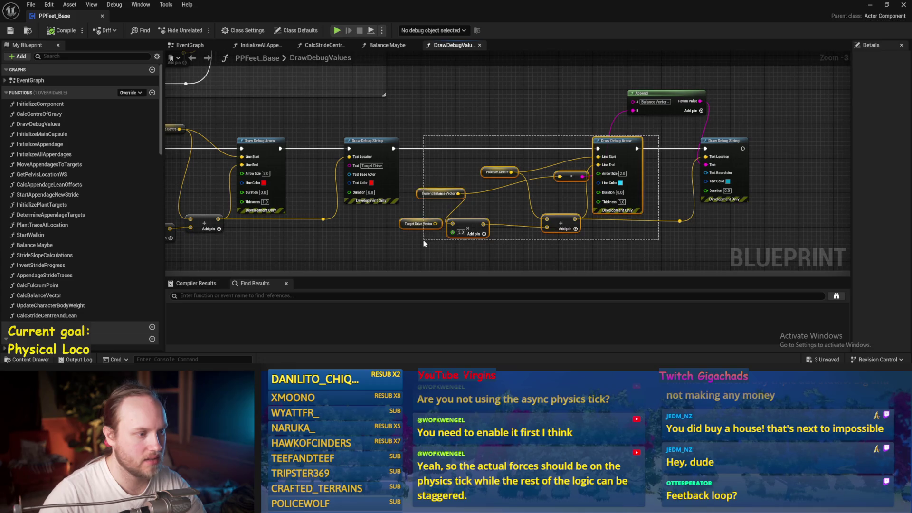
scroll(488, 118, down, 3)
key(ctrl+s)
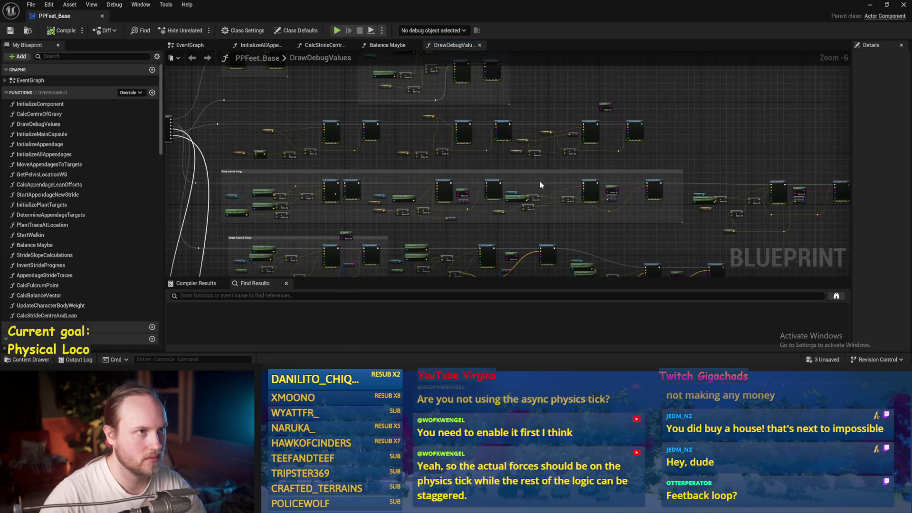
- Shift the balance arrow, Append and string nodes to the right and save
scroll(540, 181, up, 2)
scroll(528, 136, up, 1)
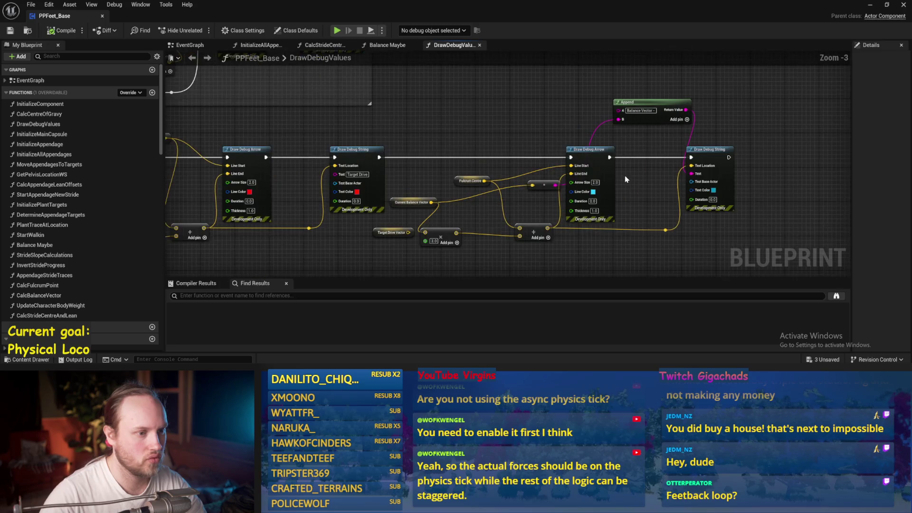
drag(702, 112, 163, 264)
mouse_move(532, 155)
mouse_down()
mouse_move(636, 157)
mouse_move(611, 156)
mouse_up()
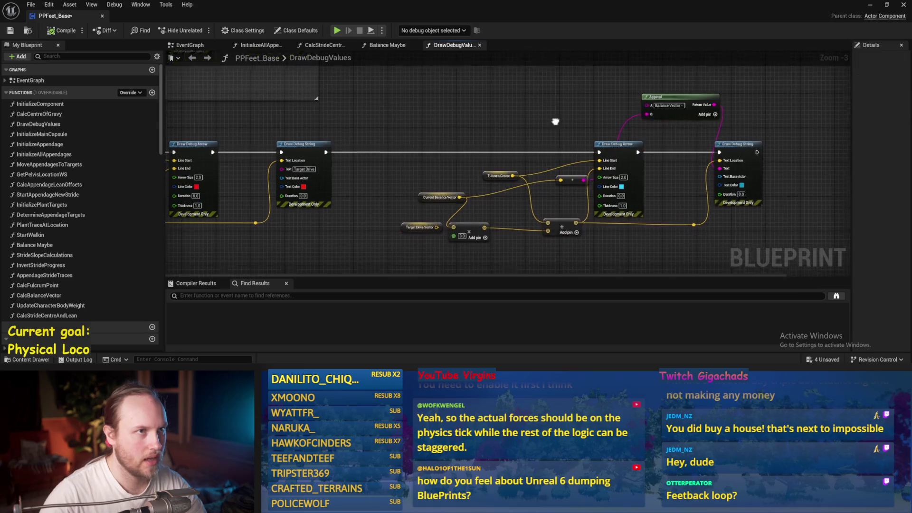
drag(555, 122, 559, 86)
key(ctrl+s)
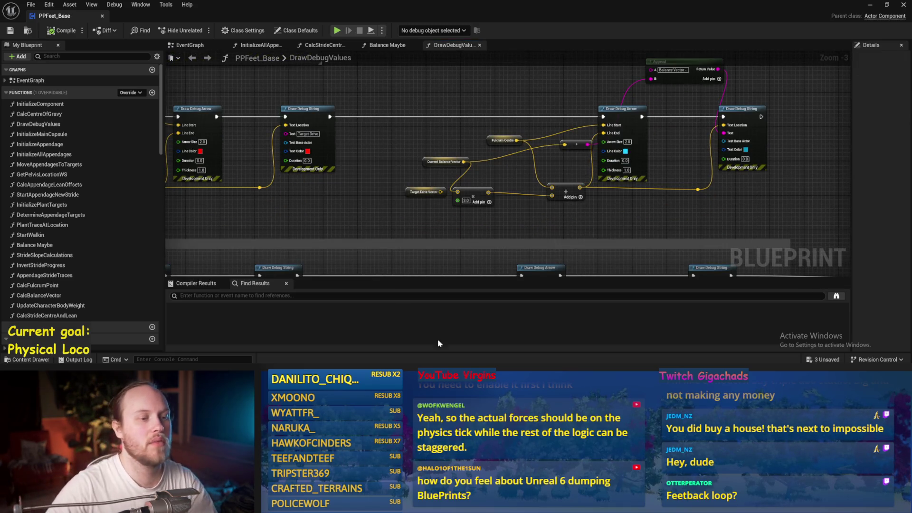
- Reposition the Fulcrum Centre node up and to the right, then save
click(494, 142)
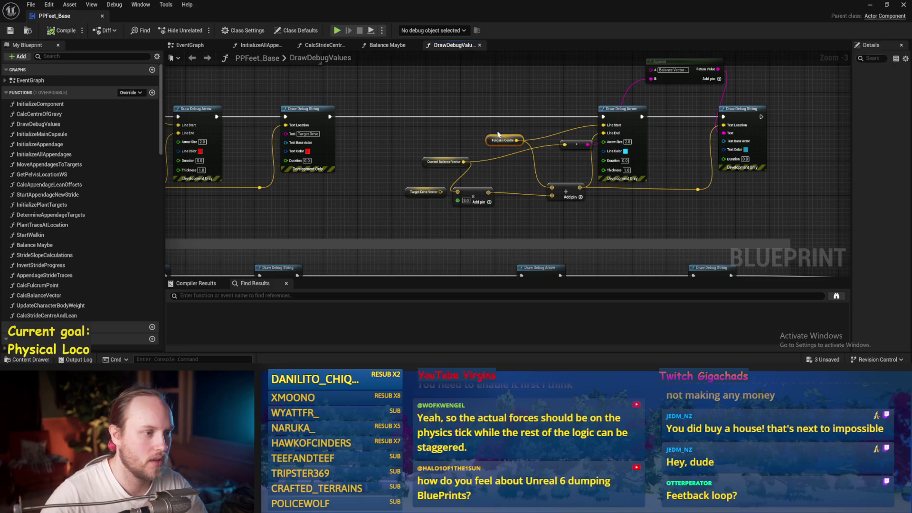
mouse_move(494, 142)
mouse_down()
mouse_move(505, 111)
mouse_move(509, 133)
mouse_up()
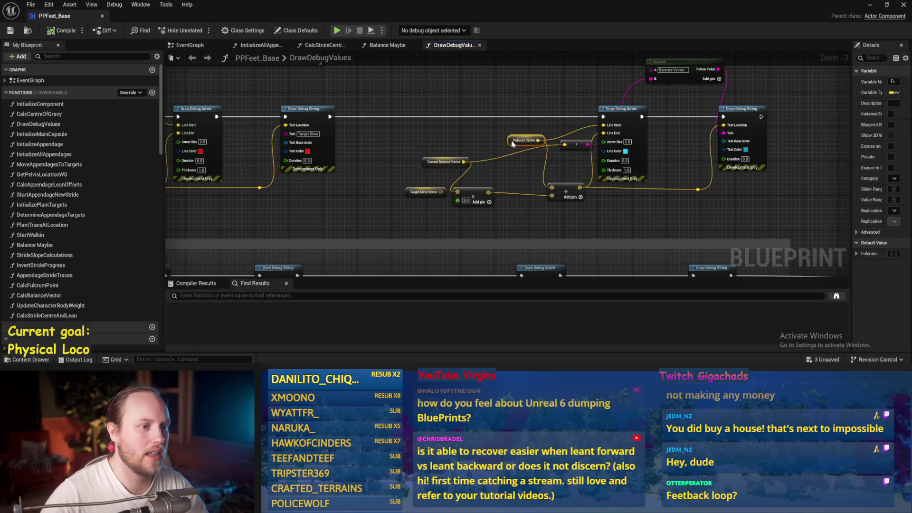
click(600, 194)
key(ctrl+s)
- Move the vector inputs and multiply node right, with Target Drive Vector below, and save
drag(468, 154, 370, 209)
mouse_move(436, 190)
mouse_down()
mouse_move(478, 186)
mouse_move(479, 208)
mouse_up()
click(428, 183)
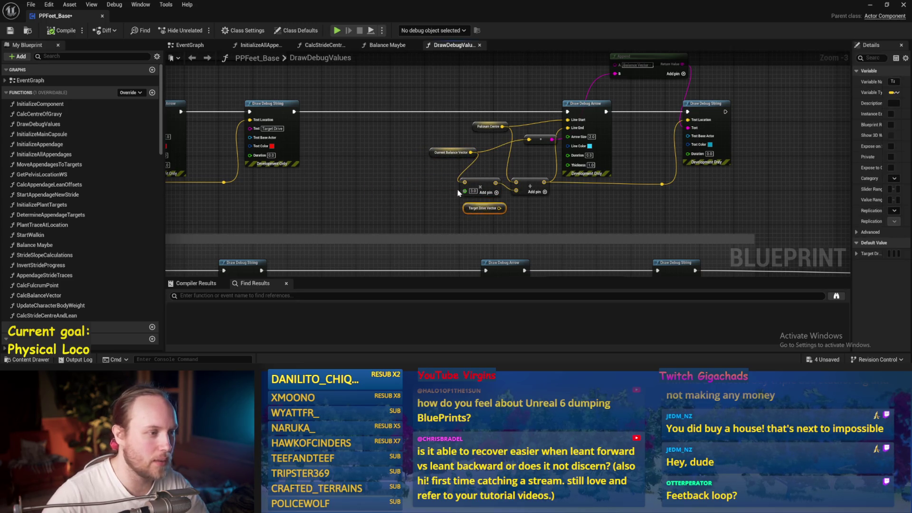
drag(432, 155, 411, 141)
mouse_move(531, 159)
mouse_down()
mouse_move(521, 195)
mouse_move(494, 114)
mouse_move(526, 107)
mouse_move(473, 107)
mouse_move(518, 120)
mouse_up()
click(495, 124)
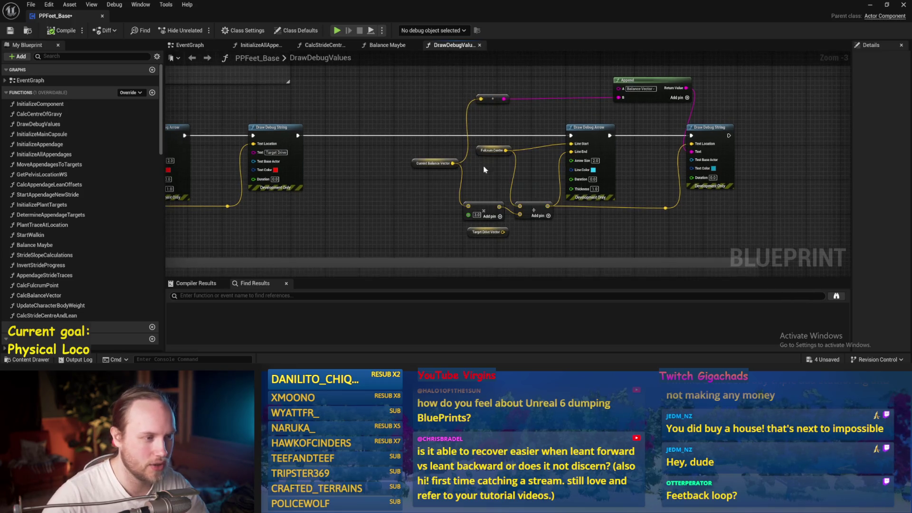
key(ctrl+s)
- Move the Draw Debug String and its reroute left, and the Append node slightly right
drag(686, 209, 648, 161)
mouse_move(719, 146)
mouse_down()
mouse_move(694, 148)
mouse_move(703, 148)
mouse_up()
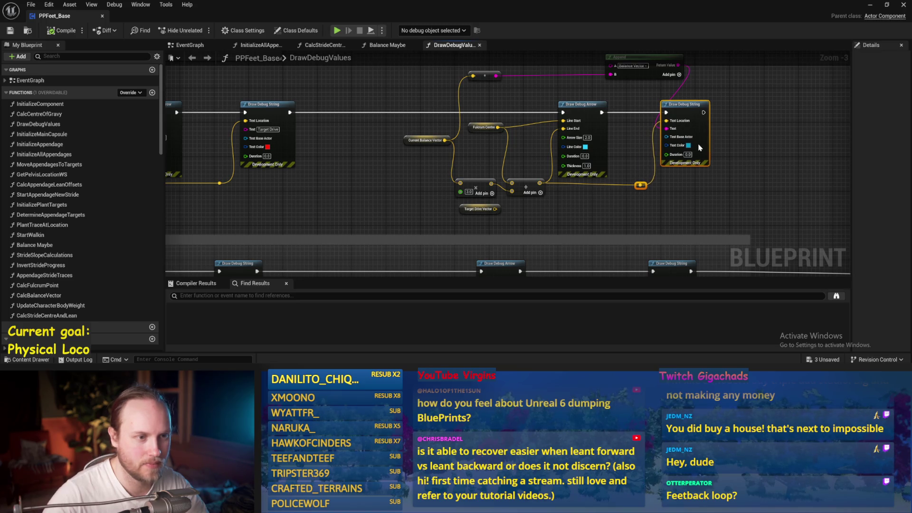
click(578, 108)
drag(578, 109, 591, 107)
- Move the Stride Centre node down among the stride centre debug nodes and save
drag(706, 123, 730, 107)
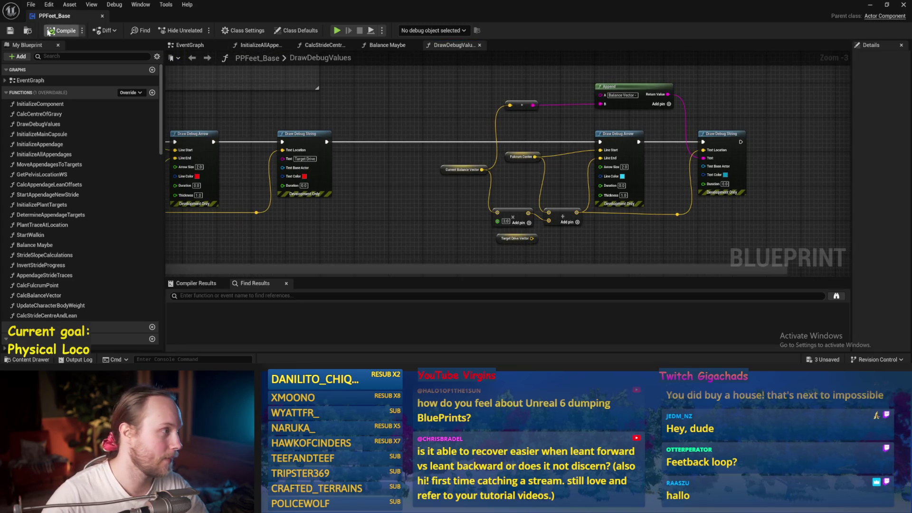
drag(397, 203, 415, 164)
drag(587, 200, 543, 180)
drag(336, 93, 545, 147)
drag(467, 142, 459, 190)
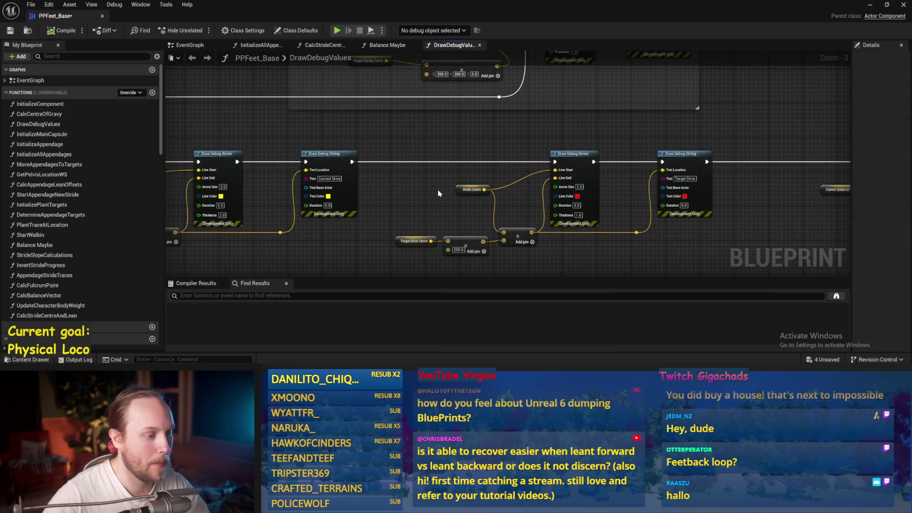
key(ctrl+s)
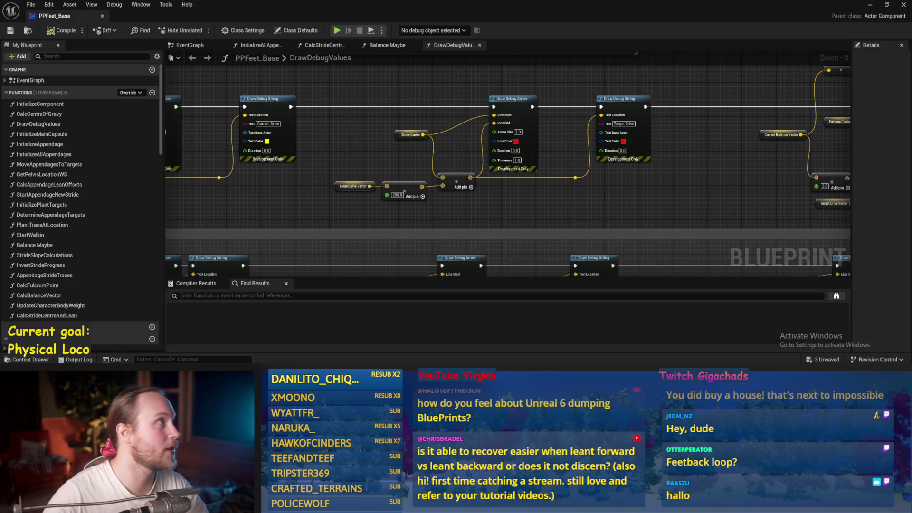
key(ctrl+s)
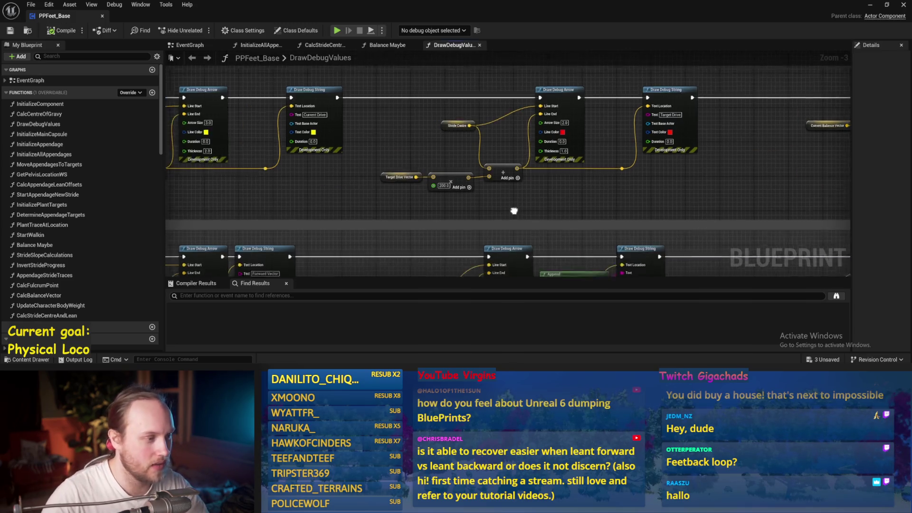
key(ctrl+s)
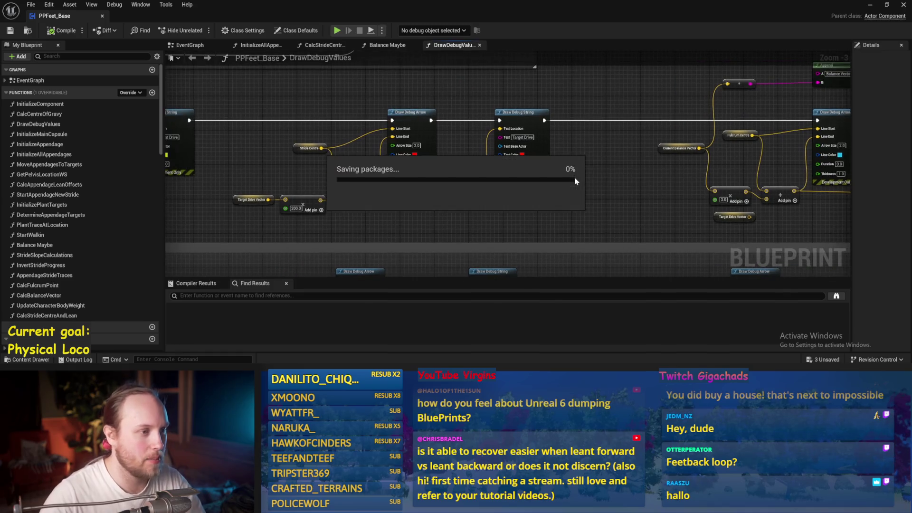
- Move the 3.0 multiply node, then undo the move to keep the layout
scroll(597, 164, down, 1)
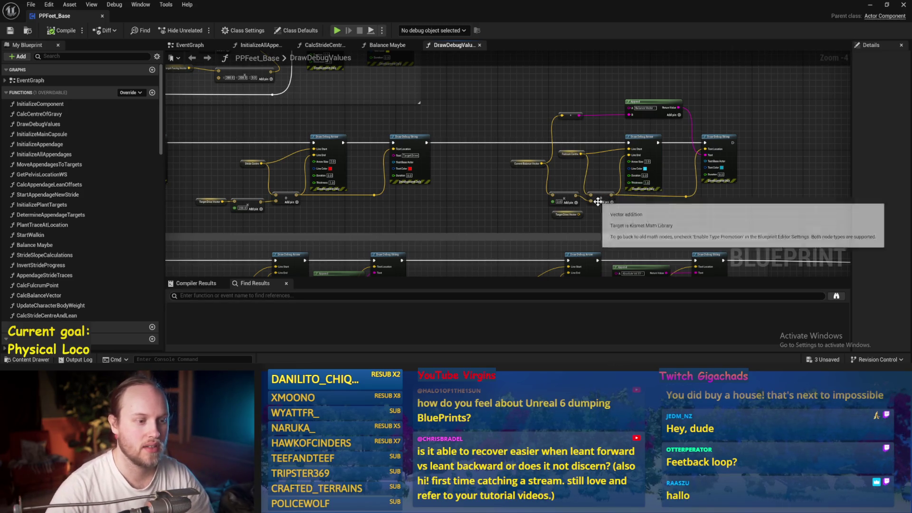
scroll(597, 202, up, 1)
drag(554, 192, 545, 178)
scroll(483, 179, down, 1)
key(ctrl+z)
- Compile and save PPFeet_Base, then pan left to the Sequence node
drag(761, 103, 522, 210)
scroll(498, 204, up, 2)
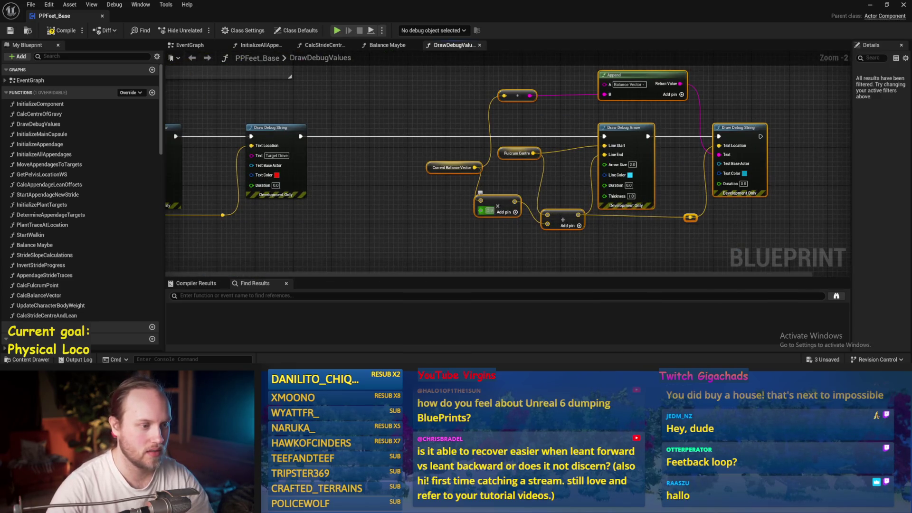
click(425, 202)
scroll(542, 179, down, 2)
key(ctrl+s)
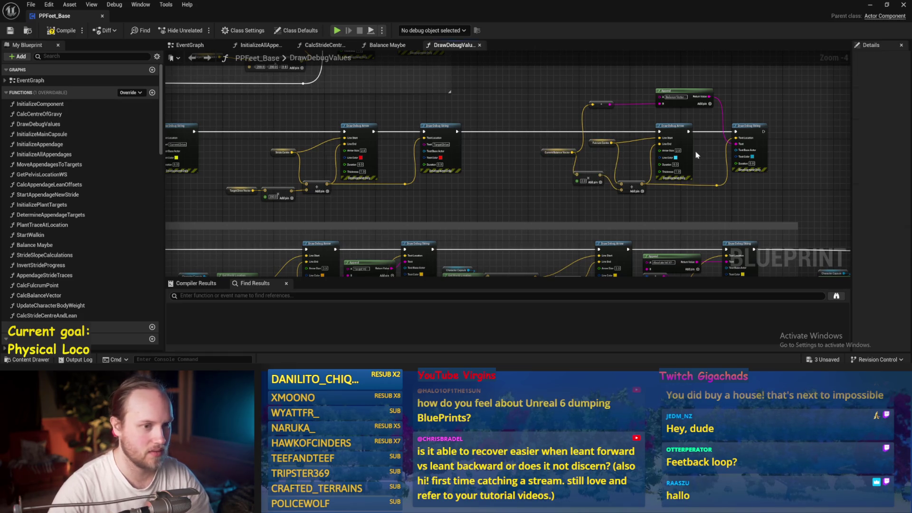
click(60, 34)
click(9, 31)
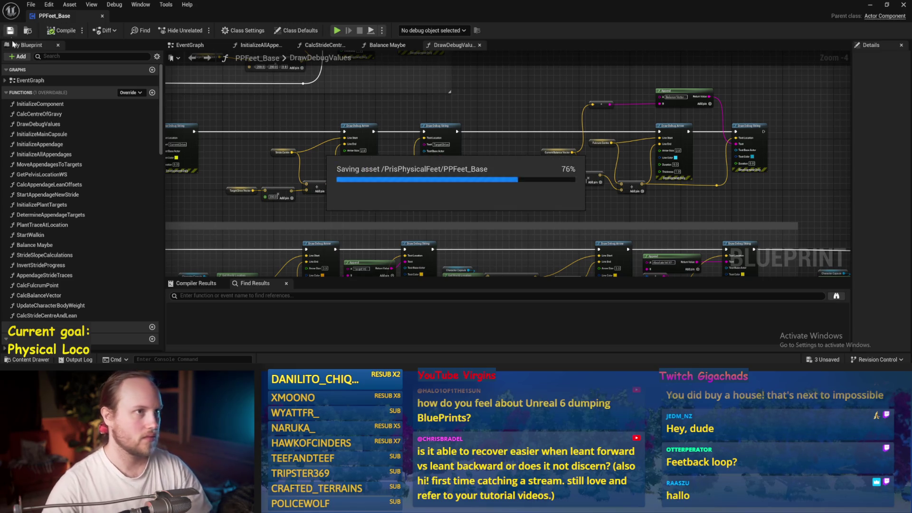
drag(464, 192, 623, 194)
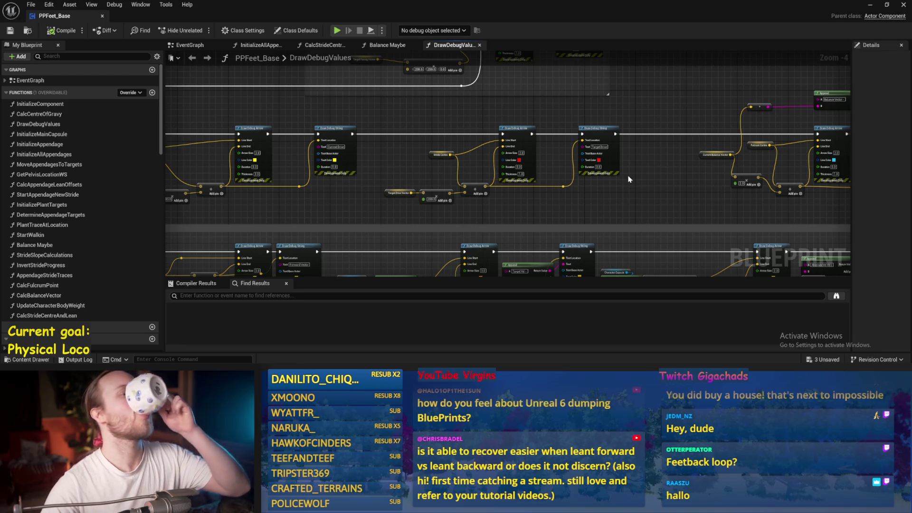
scroll(512, 204, up, 1)
mouse_move(373, 187)
mouse_down()
mouse_move(655, 209)
mouse_move(570, 128)
mouse_move(551, 143)
mouse_move(510, 223)
mouse_move(480, 153)
mouse_up()
- Delete the unused Add node and the capsule and up-vector helper nodes
drag(255, 218, 342, 200)
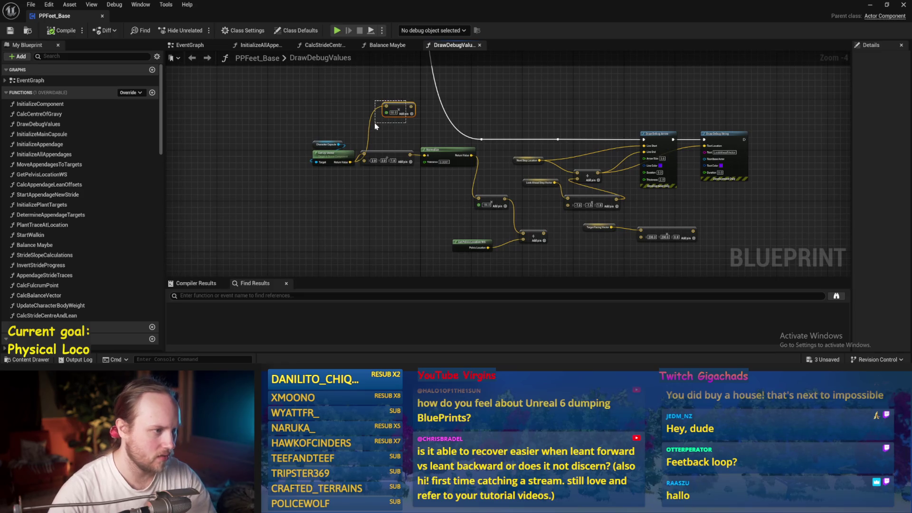
key(Delete)
scroll(331, 144, up, 1)
mouse_move(487, 201)
mouse_down()
mouse_move(415, 144)
mouse_move(426, 117)
mouse_move(453, 196)
mouse_move(231, 127)
mouse_up()
key(Delete)
- Relabel the debug string to LookAheadBalanceVector and delete the Target Facing Vector nodes
mouse_move(538, 187)
mouse_down()
mouse_move(485, 199)
mouse_move(464, 183)
mouse_up()
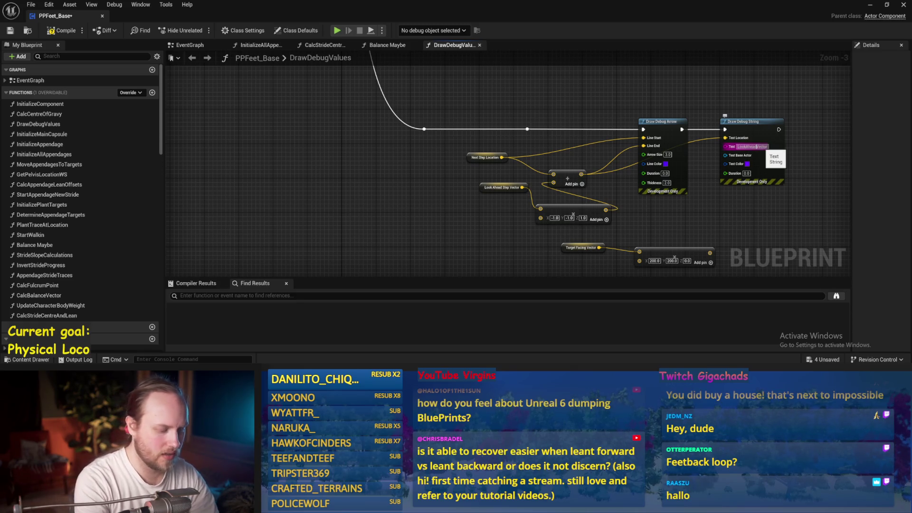
click(755, 146)
text(Balance)
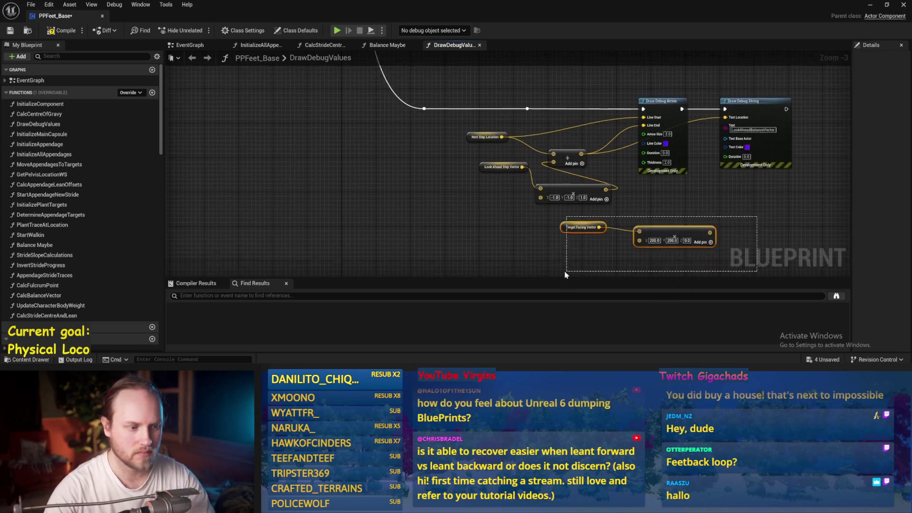
drag(760, 185, 561, 238)
key(Delete)
- Cut the look-ahead debug nodes and paste them beside the balance group
drag(773, 92, 427, 204)
key(Delete)
scroll(533, 246, down, 5)
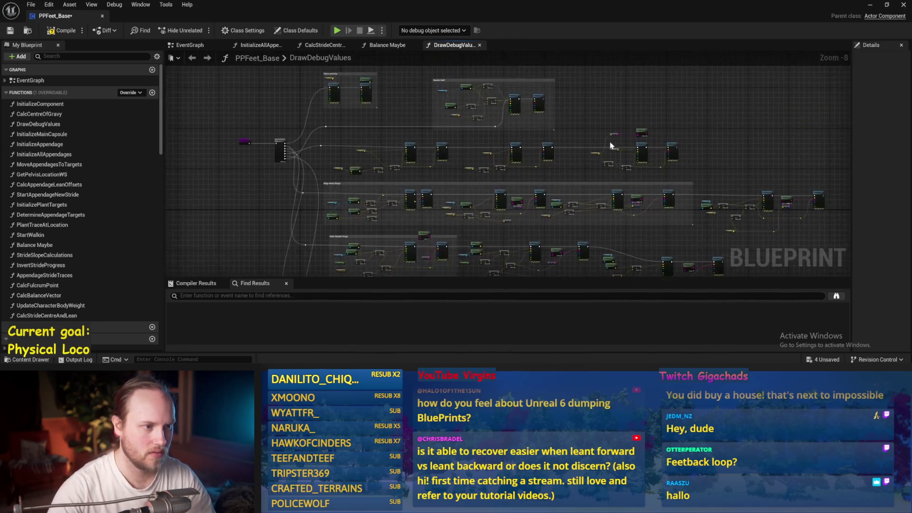
scroll(569, 155, up, 2)
key(ctrl+v)
scroll(572, 155, up, 1)
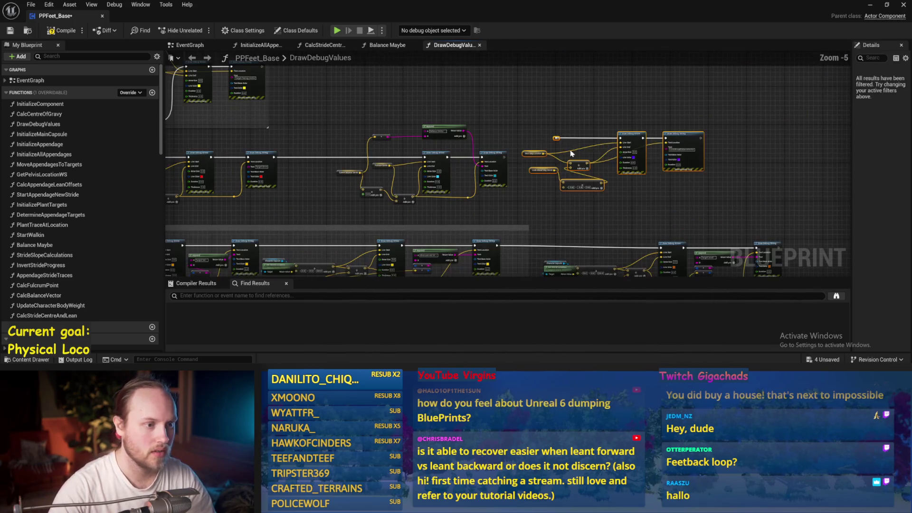
drag(639, 136, 639, 150)
click(509, 161)
scroll(509, 161, up, 2)
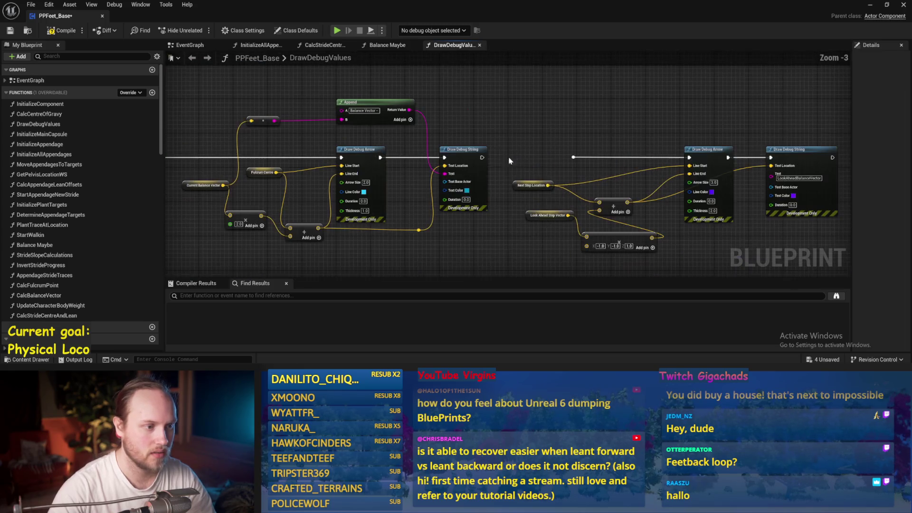
- Chain the look-ahead nodes after the balance string and feed Append's result into its Text
drag(483, 157, 573, 157)
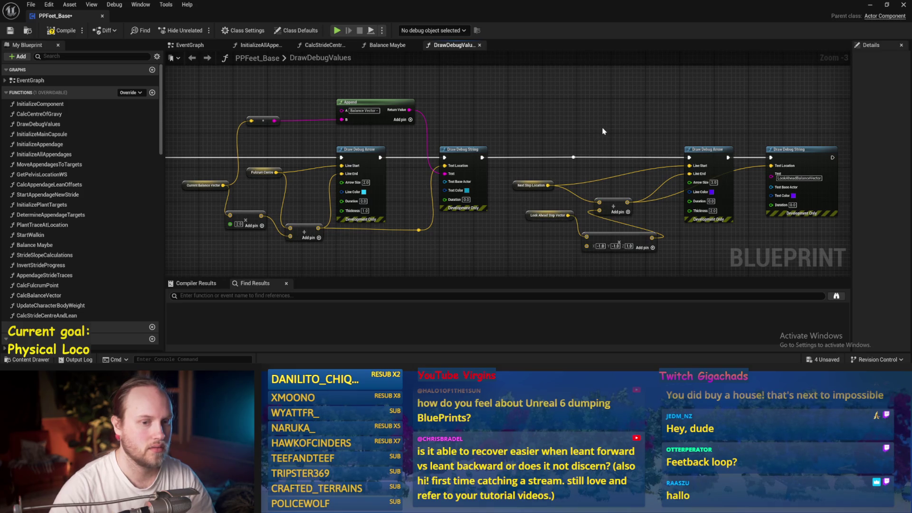
drag(522, 144, 641, 108)
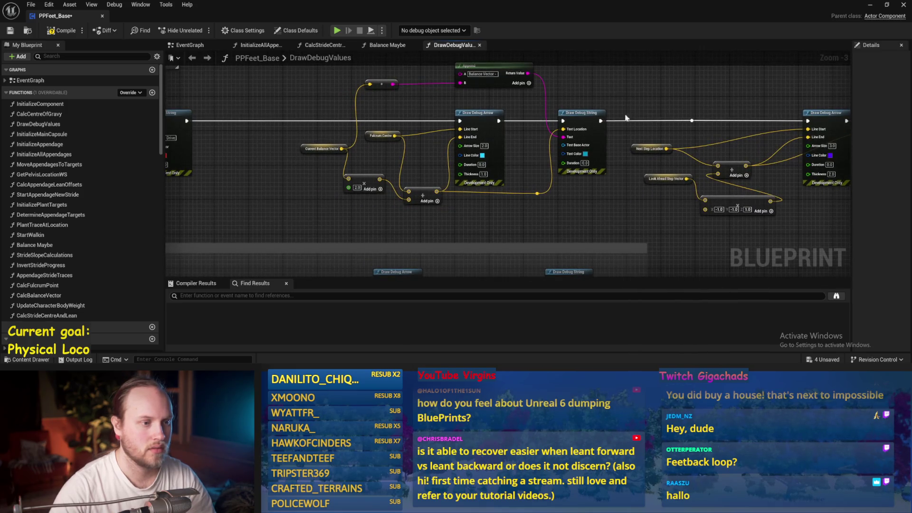
drag(409, 204, 377, 233)
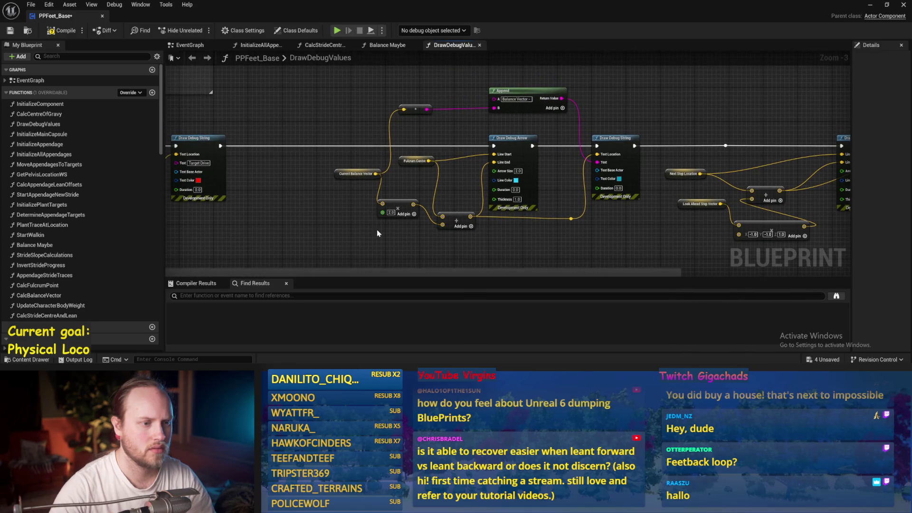
mouse_move(329, 194)
mouse_down()
mouse_move(475, 200)
mouse_move(689, 184)
mouse_move(488, 171)
mouse_up()
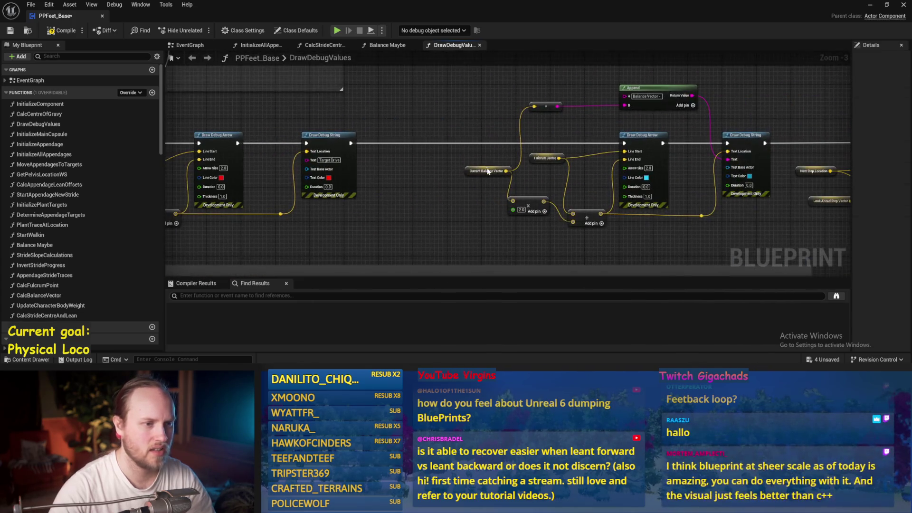
drag(689, 138, 568, 95)
right_click(576, 96)
mouse_move(634, 86)
mouse_down()
mouse_move(669, 150)
mouse_move(647, 171)
mouse_up()
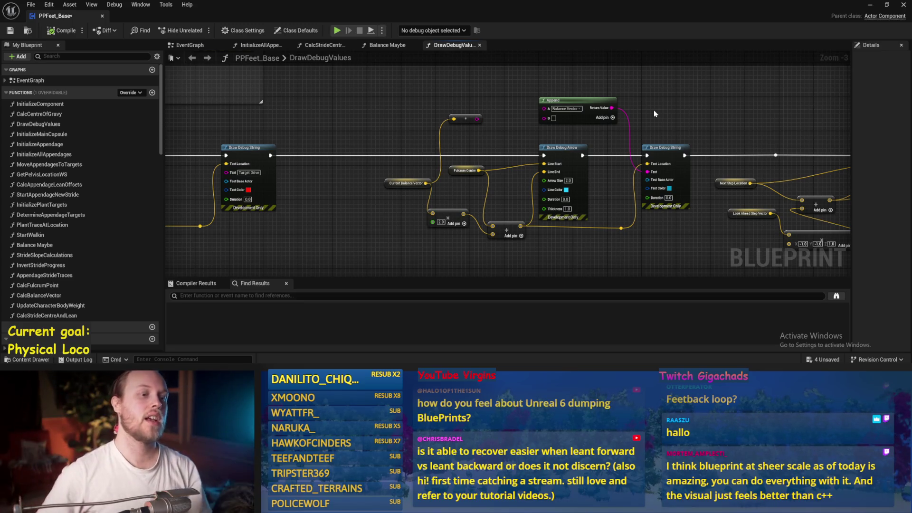
- Delete the stray reroute node, nudge the Append node into line, and save
drag(475, 131, 483, 97)
key(Delete)
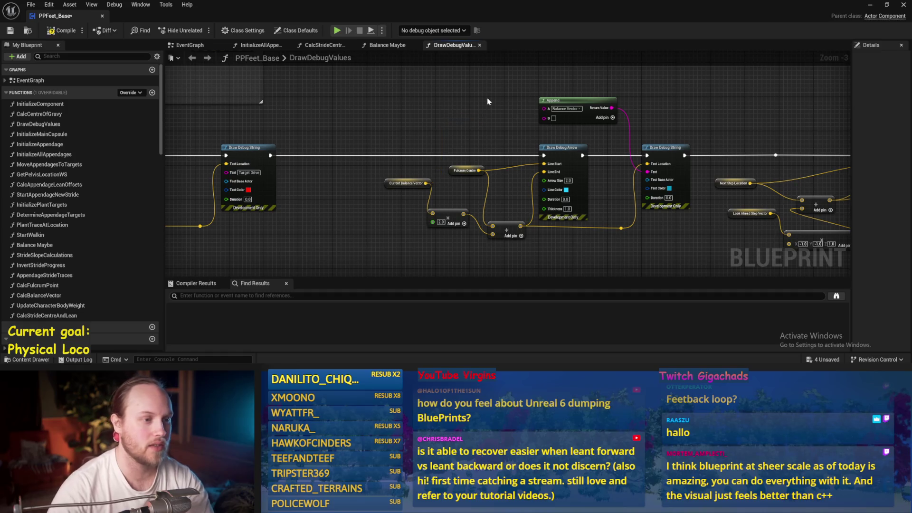
drag(570, 132, 569, 137)
drag(715, 125, 656, 102)
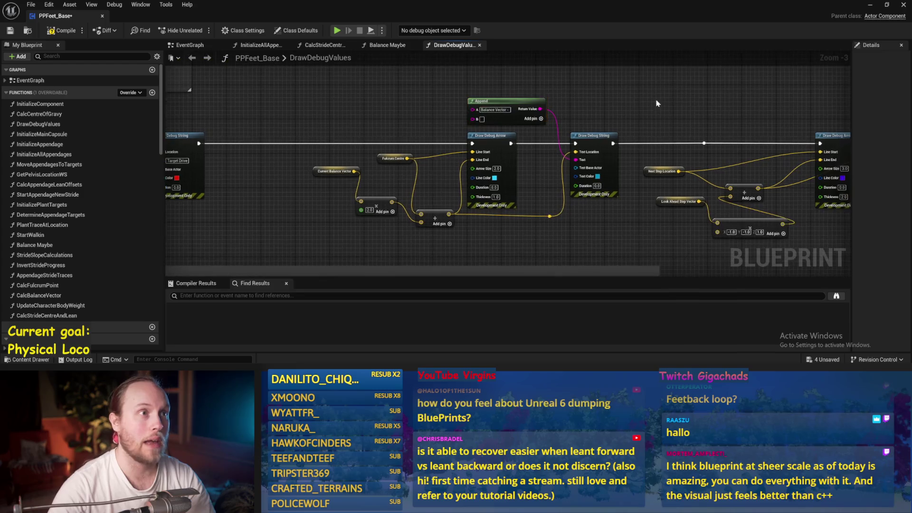
key(ctrl+s)
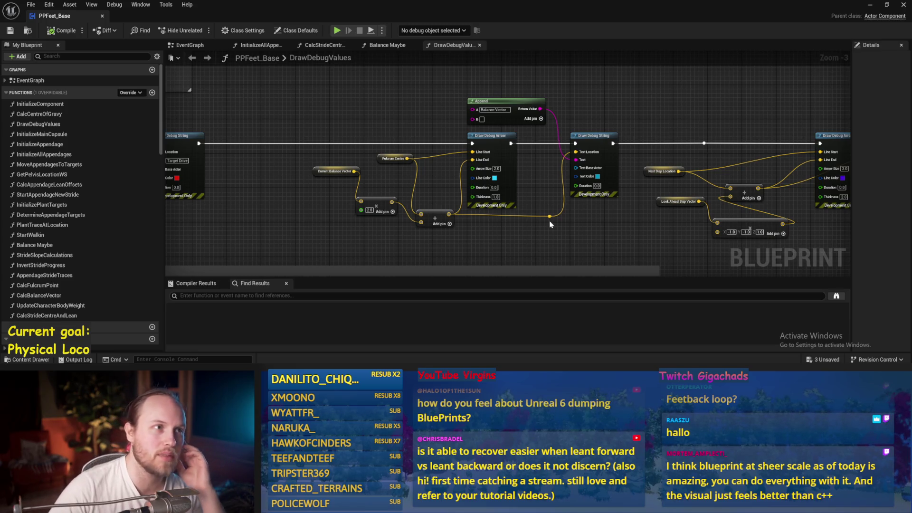
- Line up the vector Add node and move Current Balance Vector down-left beside it
drag(519, 233, 535, 213)
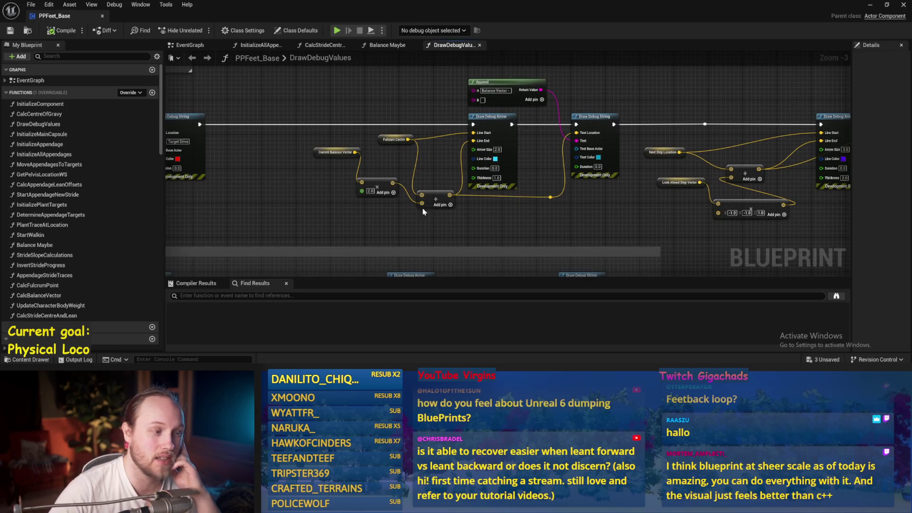
drag(438, 202, 438, 203)
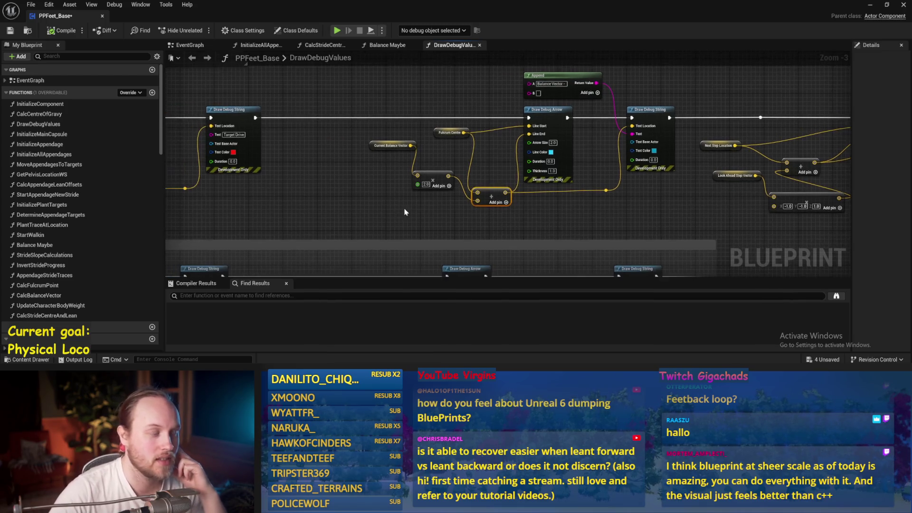
scroll(427, 198, up, 1)
drag(428, 198, 437, 199)
click(443, 157)
drag(364, 142, 350, 196)
mouse_move(433, 151)
mouse_down()
mouse_move(357, 161)
mouse_move(343, 151)
mouse_move(694, 206)
mouse_up()
scroll(342, 151, down, 1)
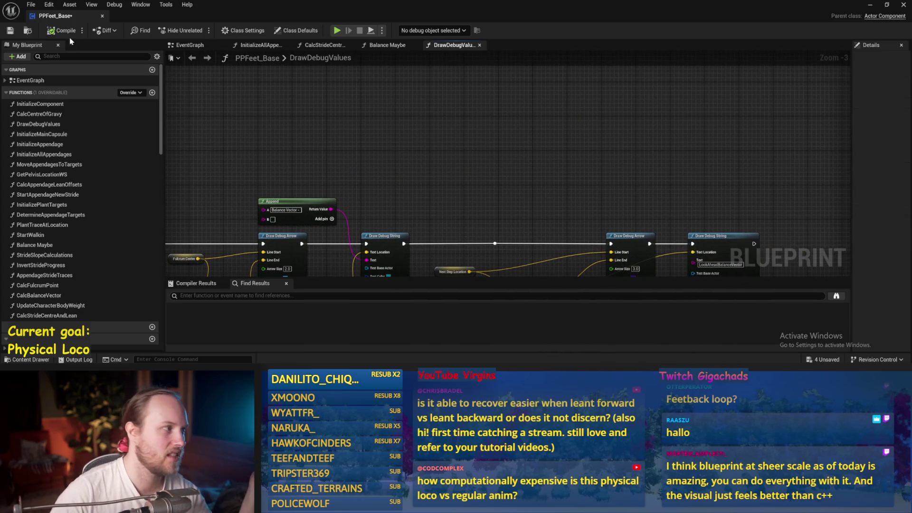
- Move the next-step Draw Debug Arrow and String nodes right and reroute the Add output wire
click(62, 31)
drag(511, 207, 491, 132)
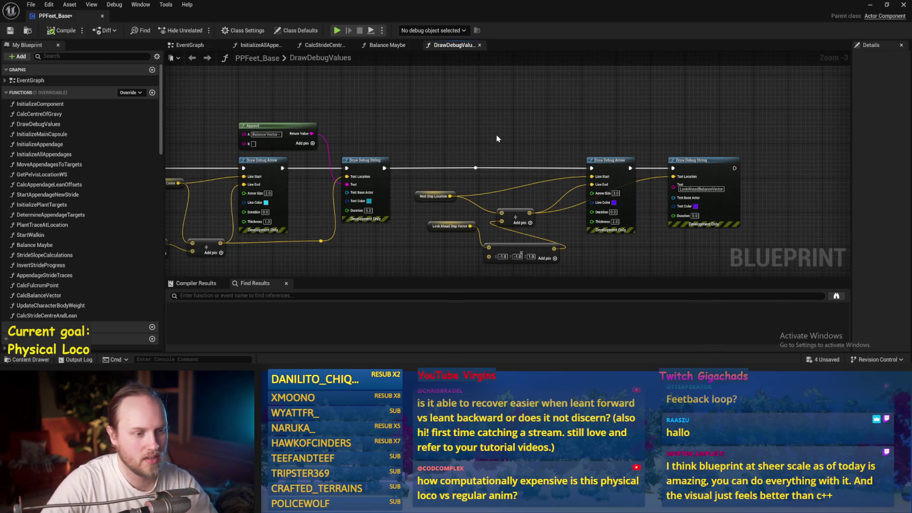
key(ctrl+s)
mouse_move(541, 209)
mouse_down()
mouse_move(674, 180)
mouse_move(518, 148)
mouse_move(555, 141)
mouse_up()
mouse_move(383, 186)
mouse_down()
mouse_move(450, 171)
mouse_move(437, 213)
mouse_move(456, 222)
mouse_move(580, 221)
mouse_up()
double_click(520, 217)
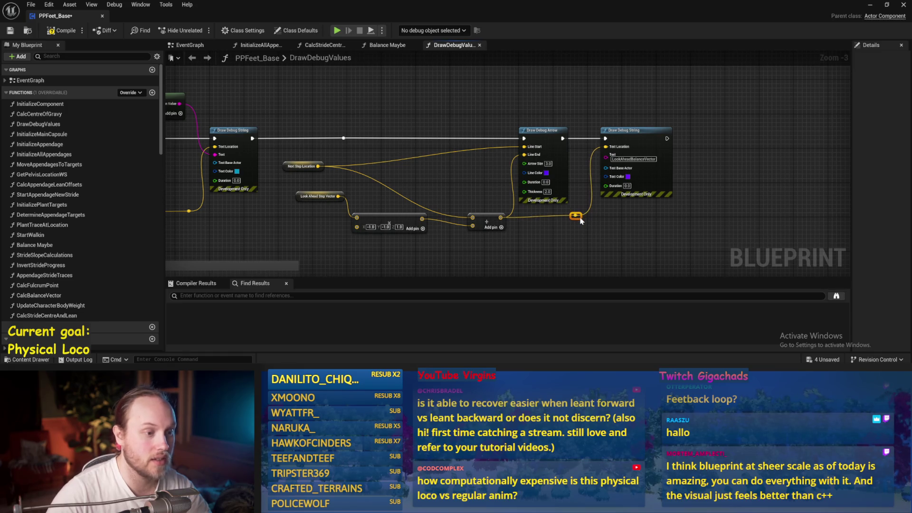
- Reposition Make Vector, Look Ahead Step Vector and Next Step Location, then save
drag(482, 217, 534, 198)
drag(449, 199, 462, 208)
drag(352, 179, 373, 212)
mouse_move(338, 149)
mouse_down()
mouse_move(369, 137)
mouse_move(427, 149)
mouse_move(472, 129)
mouse_up()
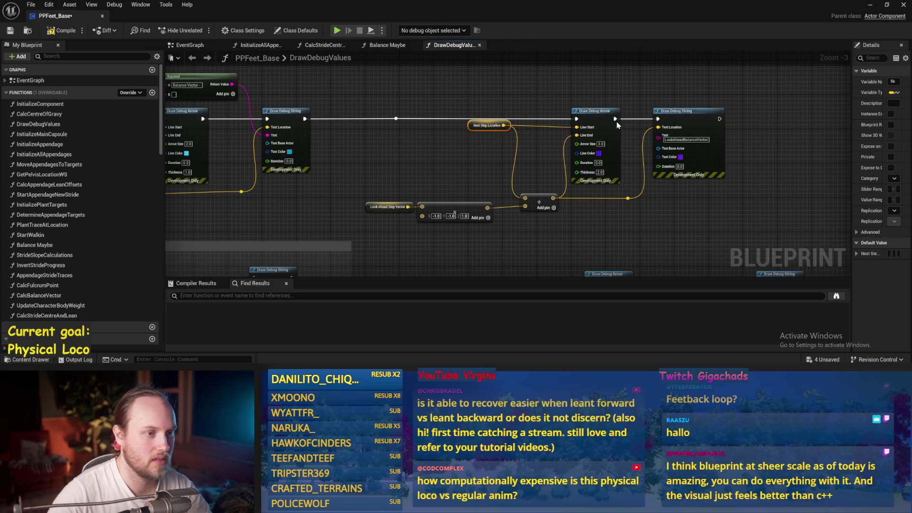
click(460, 177)
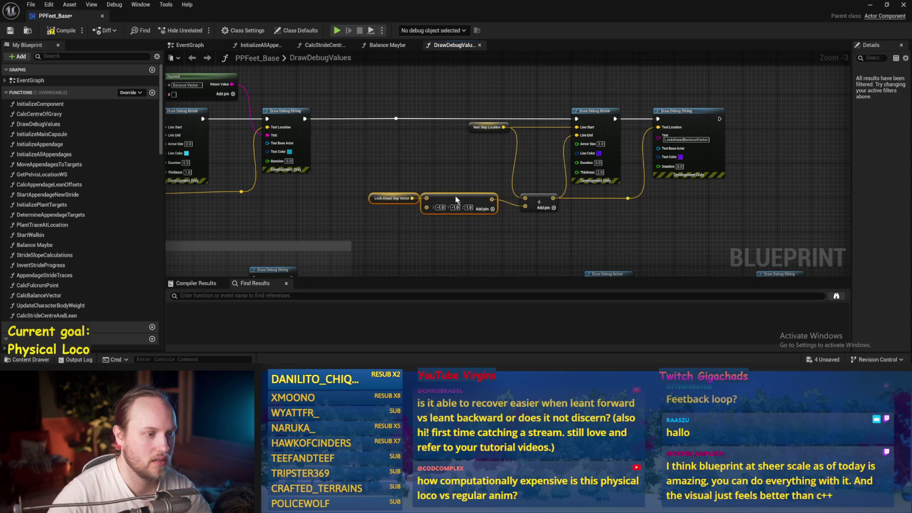
drag(460, 176, 406, 199)
key(ctrl+s)
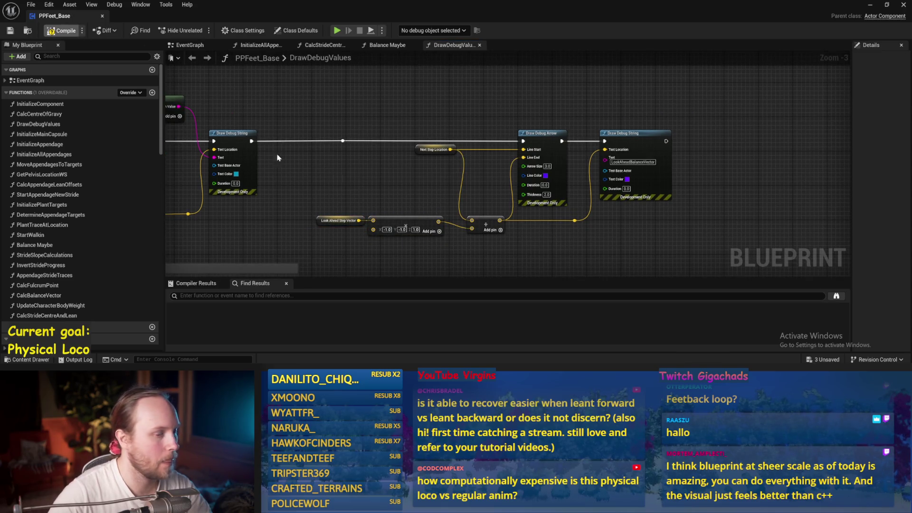
- Add a reroute point on the exec wire between the debug rows and save
drag(586, 234, 673, 217)
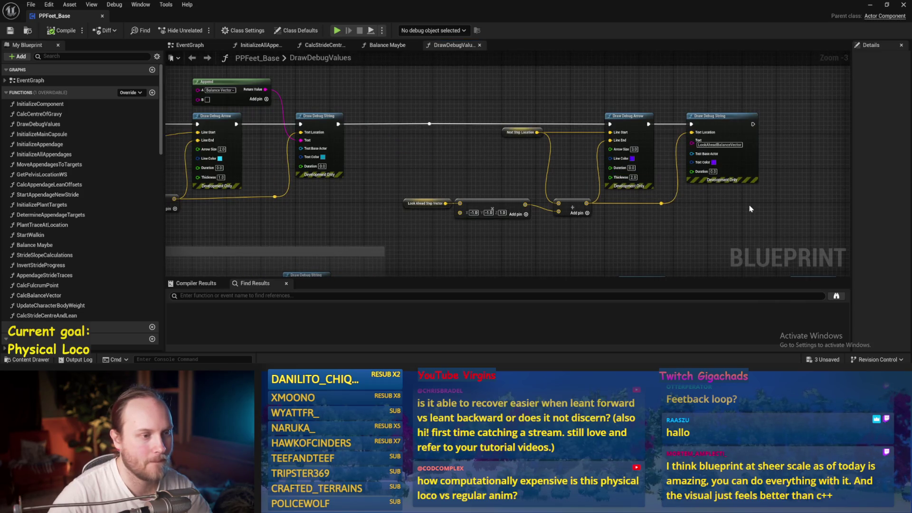
scroll(428, 190, down, 1)
mouse_move(428, 190)
mouse_down()
mouse_move(300, 170)
mouse_move(403, 144)
mouse_up()
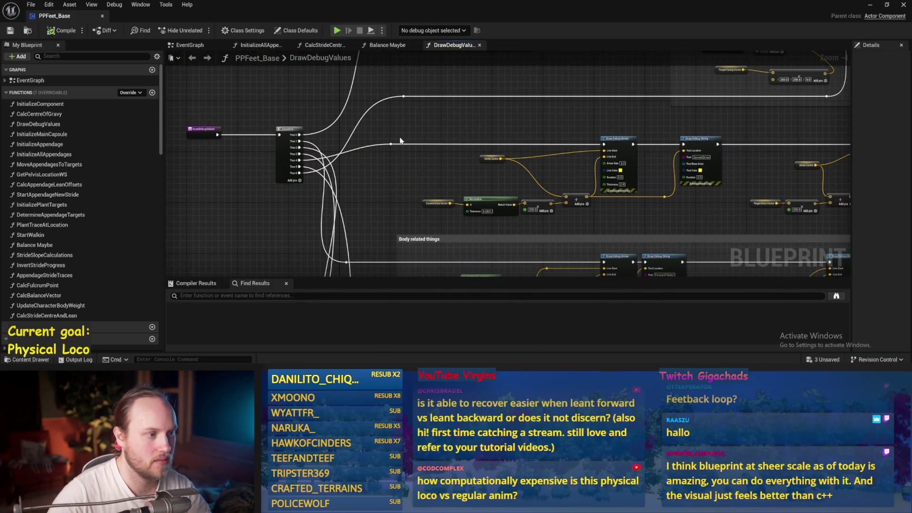
double_click(557, 144)
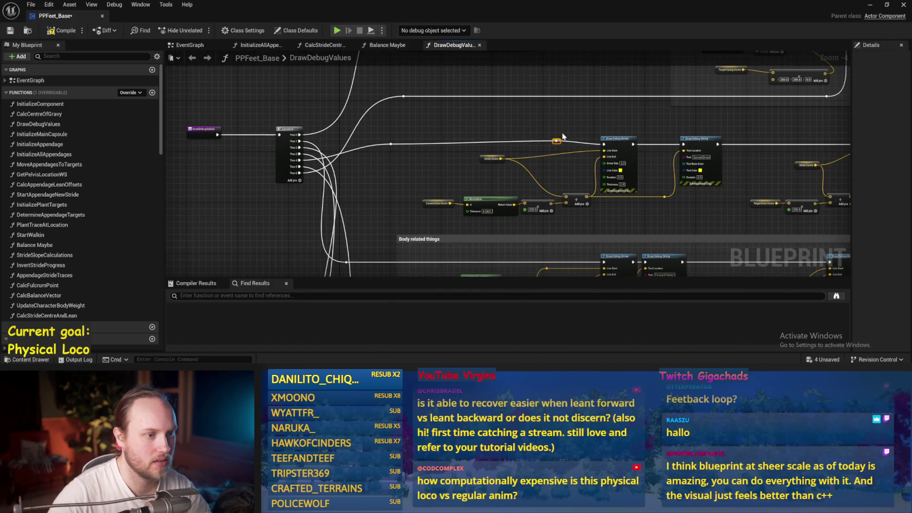
key(ctrl+s)
scroll(428, 157, down, 2)
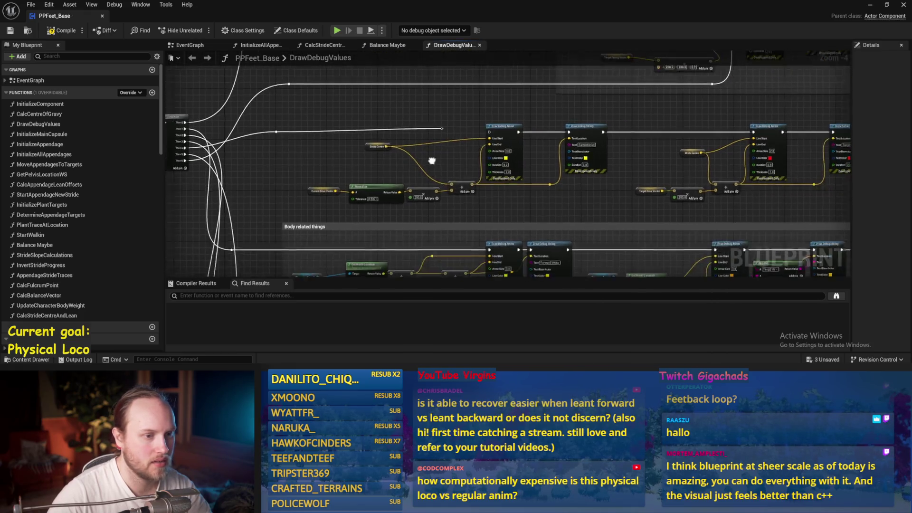
mouse_move(732, 154)
mouse_down()
mouse_move(720, 140)
mouse_move(679, 143)
mouse_up()
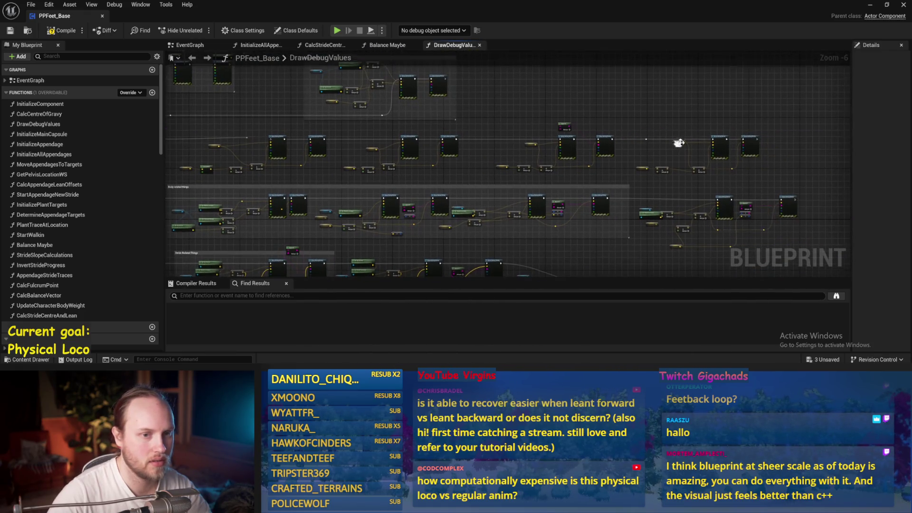
- Wrap the balance and drive debug node row in an 'Upward Angles' comment and save
mouse_move(779, 131)
mouse_down()
mouse_move(209, 179)
mouse_move(226, 179)
mouse_up()
key(c)
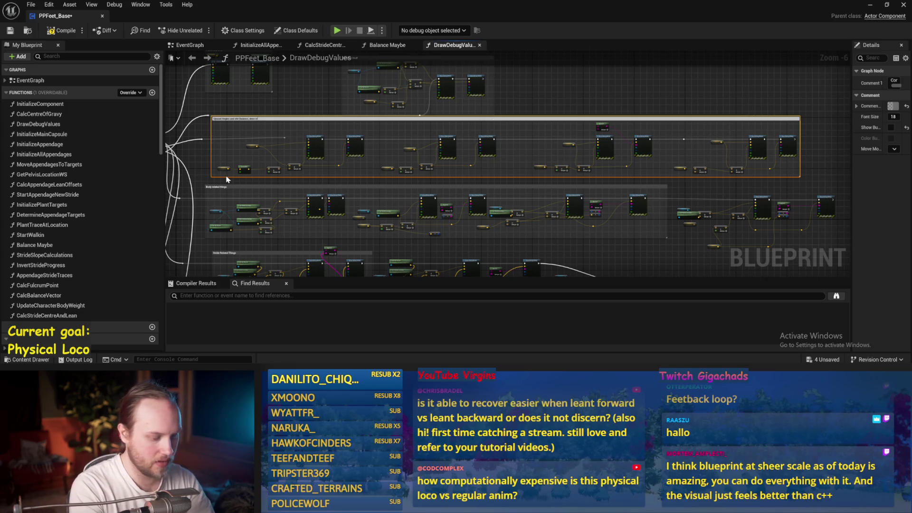
key(Return)
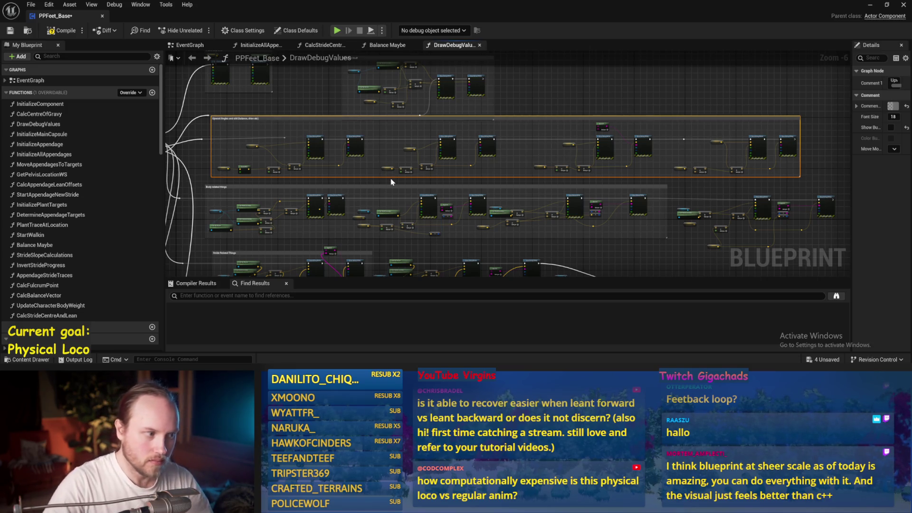
scroll(391, 178, up, 1)
key(ctrl+s)
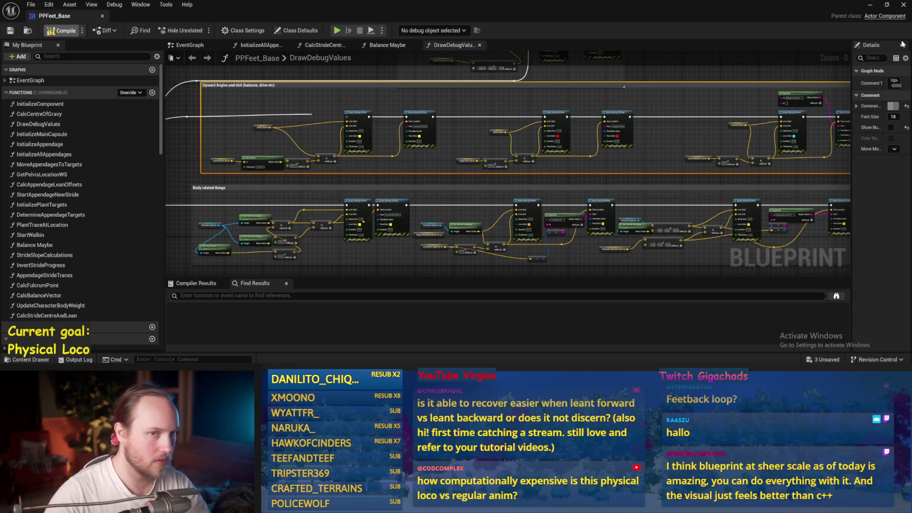
- Play-test the character walking forward in the test level, stop, save the level, and return
key(alt+Tab)
key(alt+p)
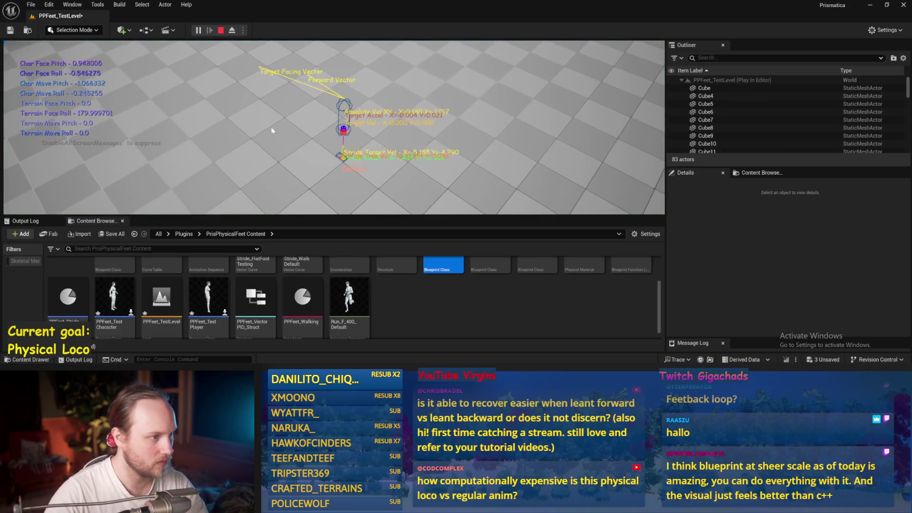
key(w)
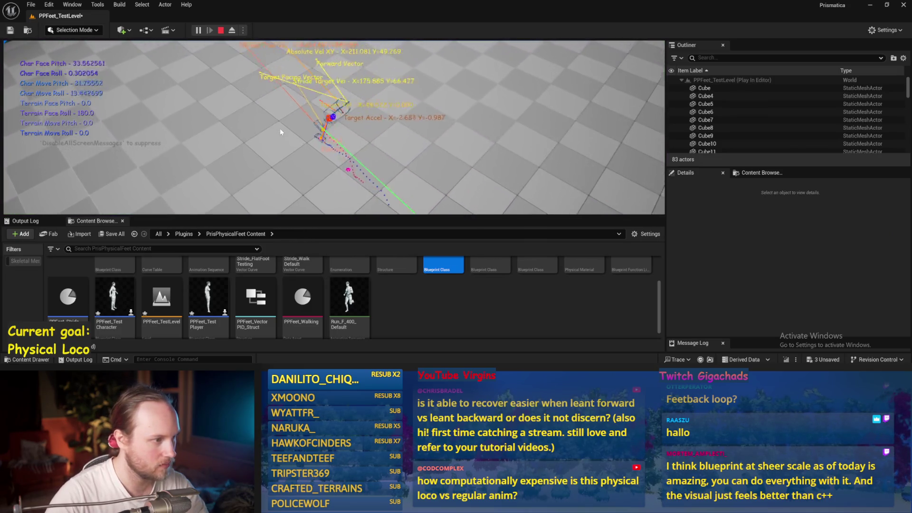
key(Escape)
key(ctrl+s)
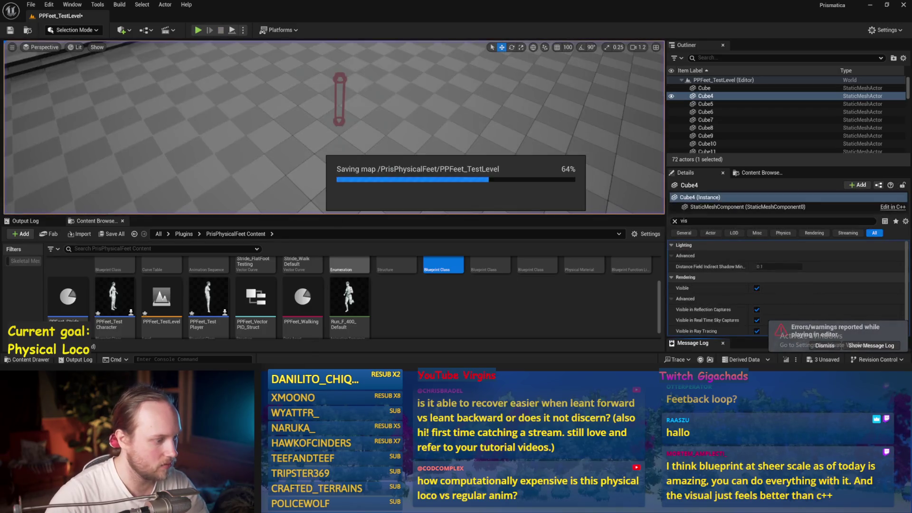
key(alt+Tab)
drag(438, 186, 510, 289)
- Rename the Rotation Stuff comment to 'Rotation and Facing', undoing an accidental group move
mouse_move(455, 68)
mouse_down()
mouse_move(773, 173)
mouse_move(740, 194)
mouse_up()
drag(583, 95, 582, 88)
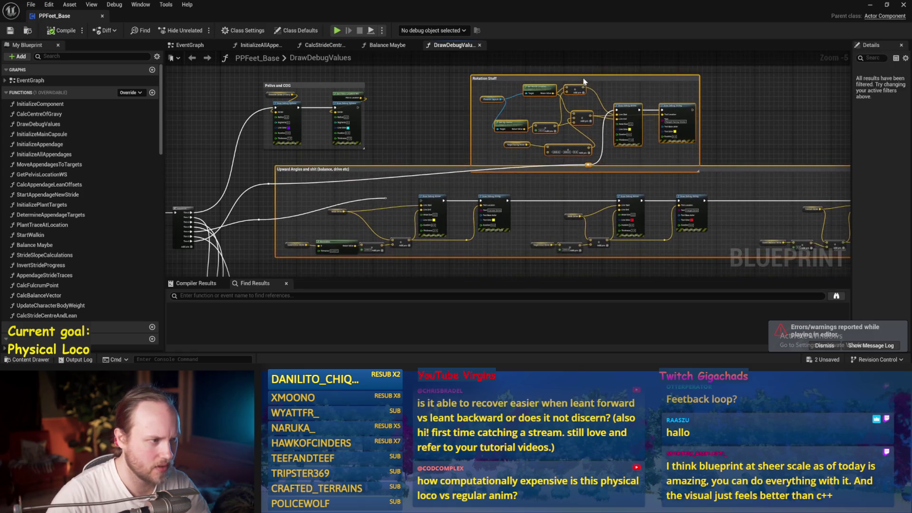
click(467, 184)
key(ctrl+z)
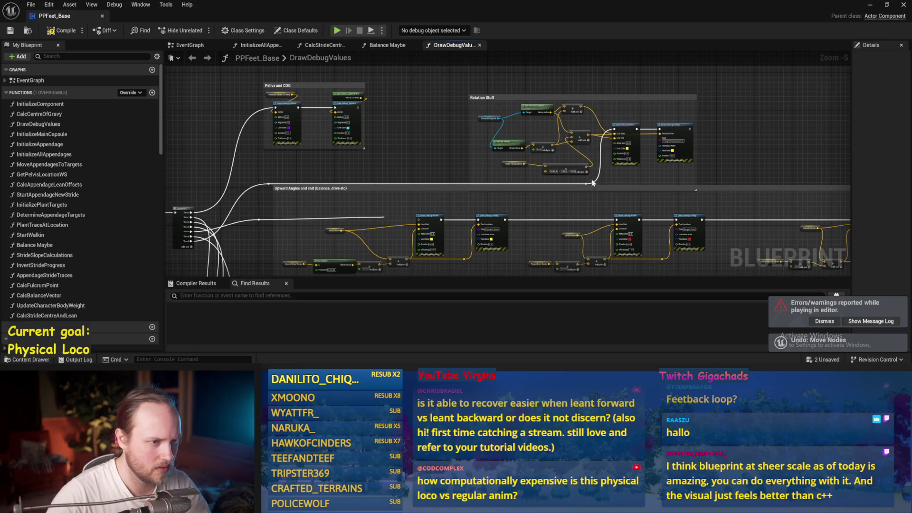
click(484, 96)
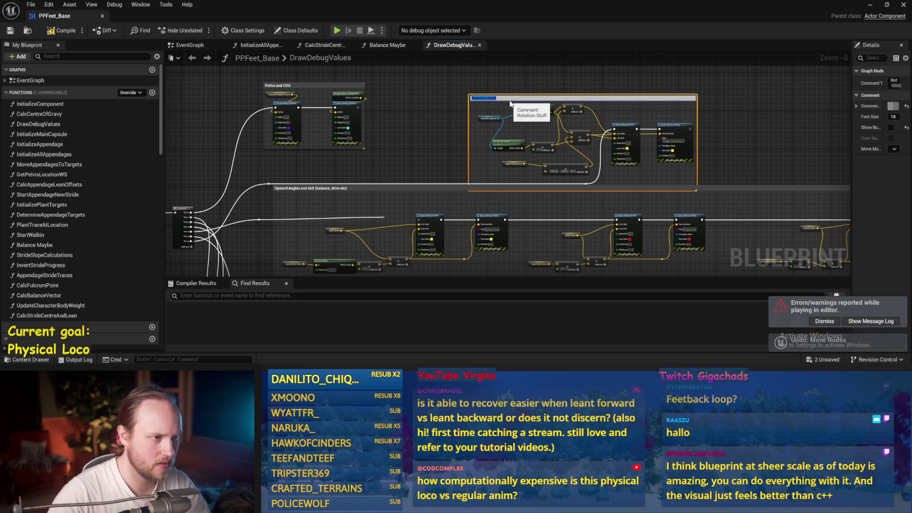
double_click(506, 98)
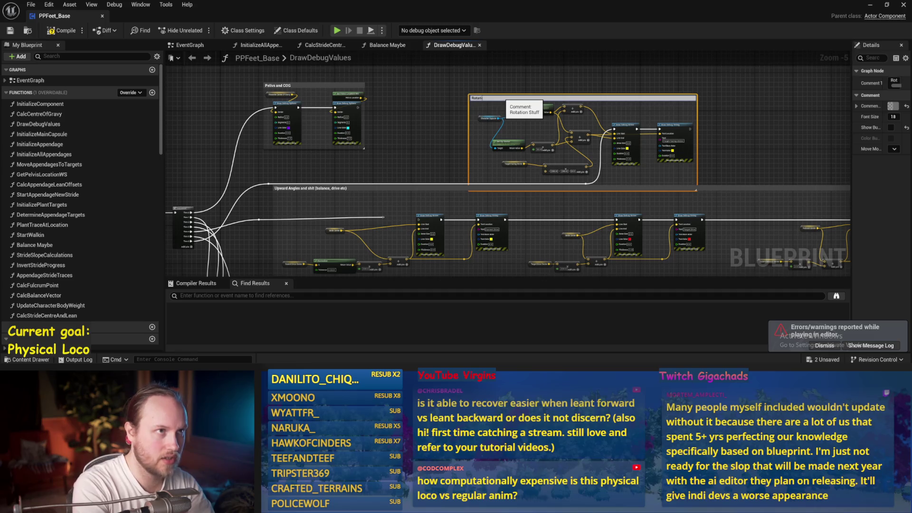
text(and Focing)
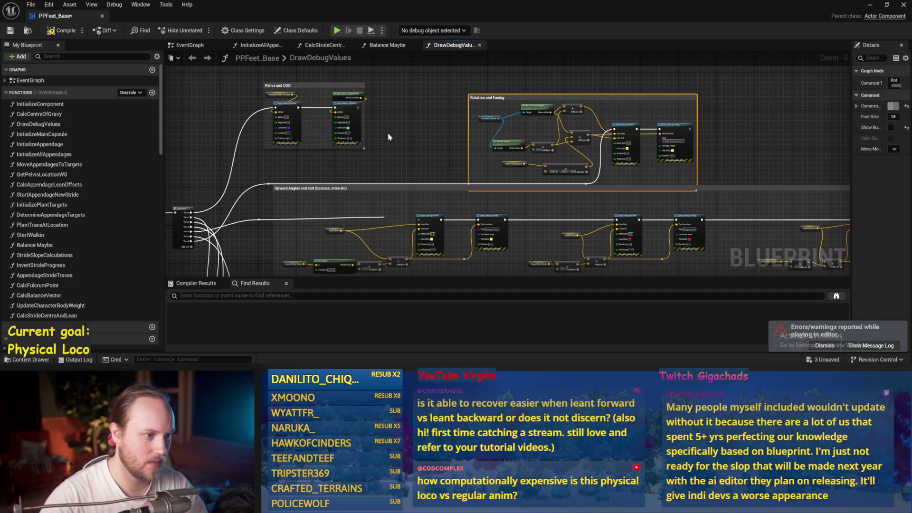
- Move the Rotation and Facing group up beside Pelvis and COG, lift the exec reroute, and save
drag(440, 83, 783, 183)
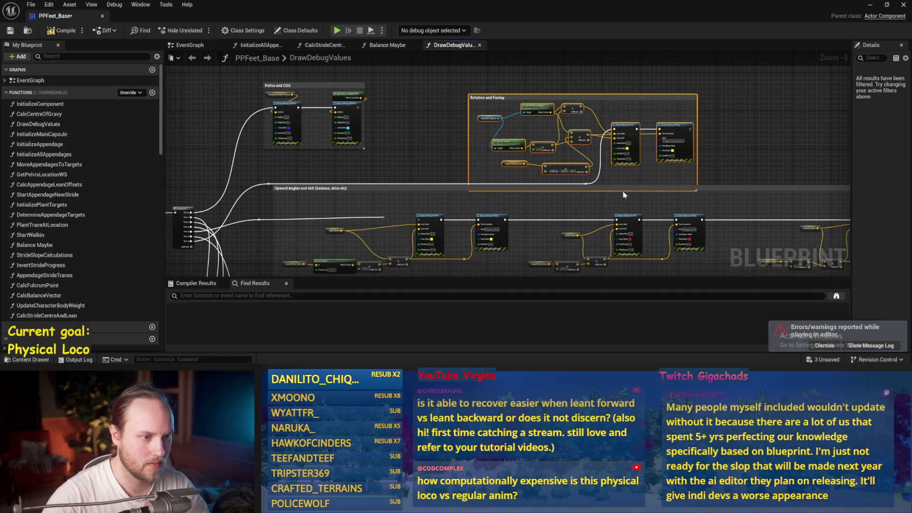
scroll(589, 185, up, 1)
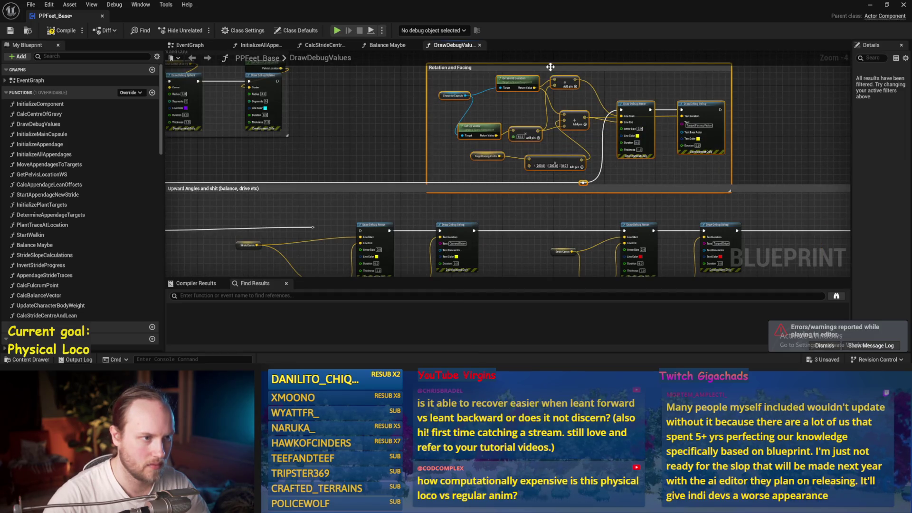
scroll(550, 67, down, 2)
drag(570, 138, 570, 95)
scroll(505, 128, up, 1)
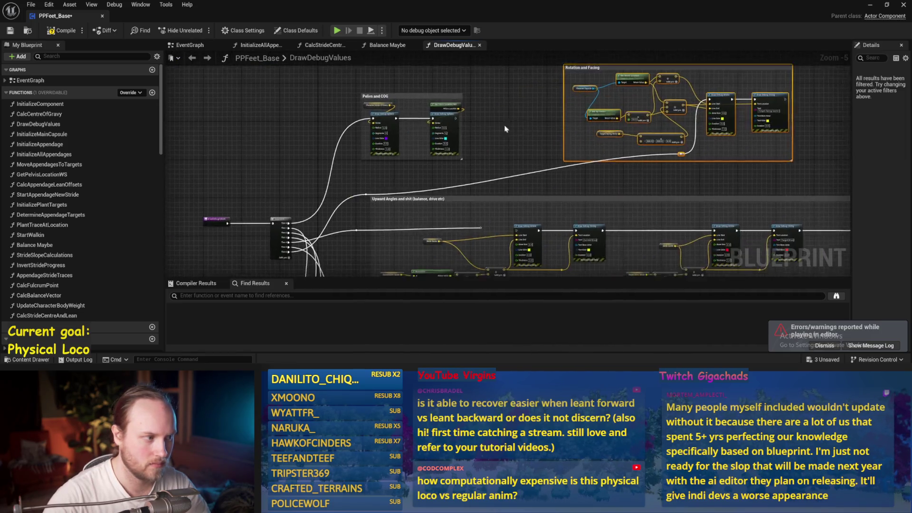
click(504, 128)
drag(369, 194, 386, 165)
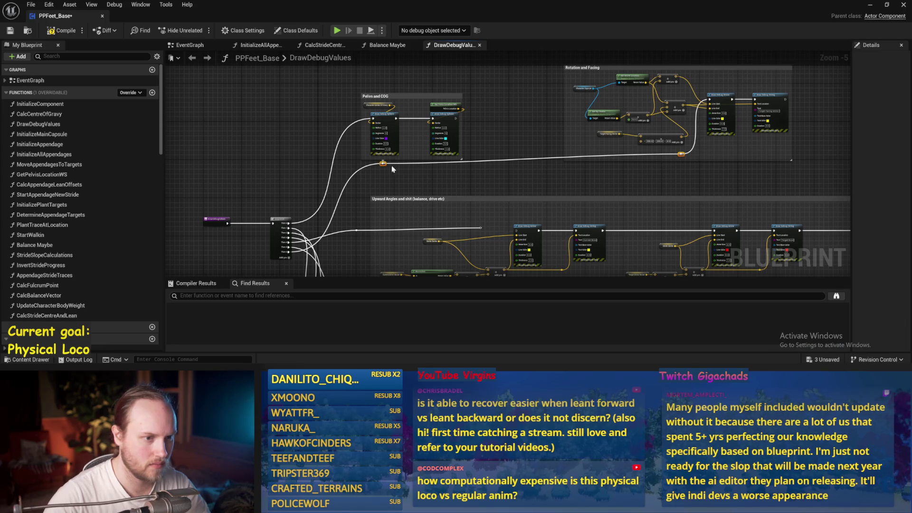
drag(545, 187, 506, 176)
key(ctrl+s)
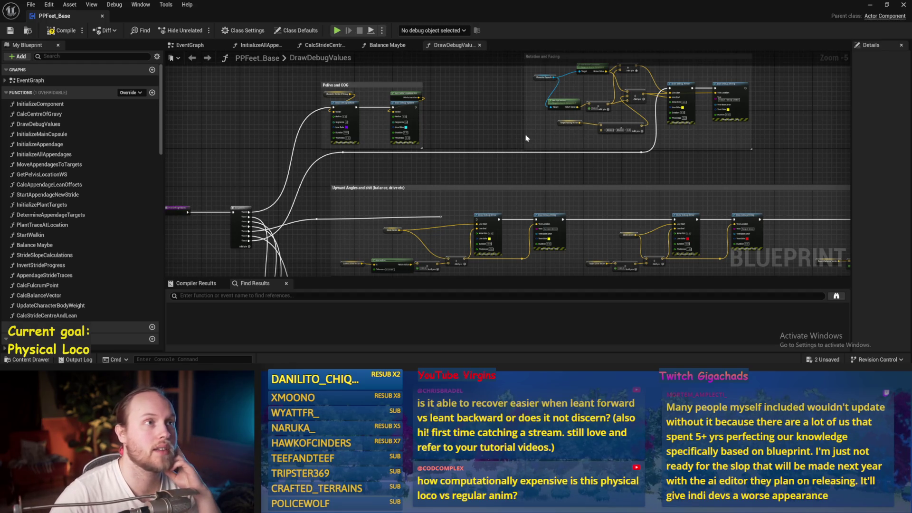
- Move the DrawDebugValues entry and Sequence nodes up-left, level with Pelvis and COG, and save PPFeet_Base
drag(490, 125, 552, 61)
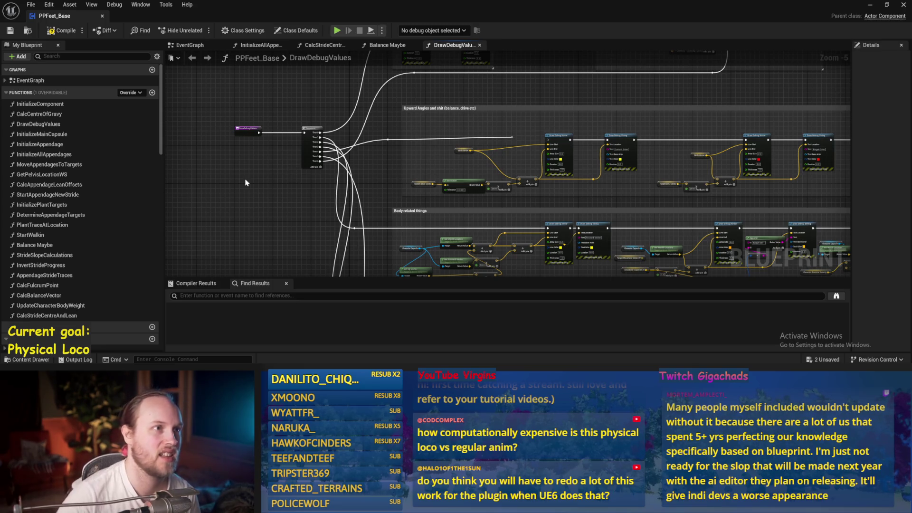
drag(245, 182, 259, 153)
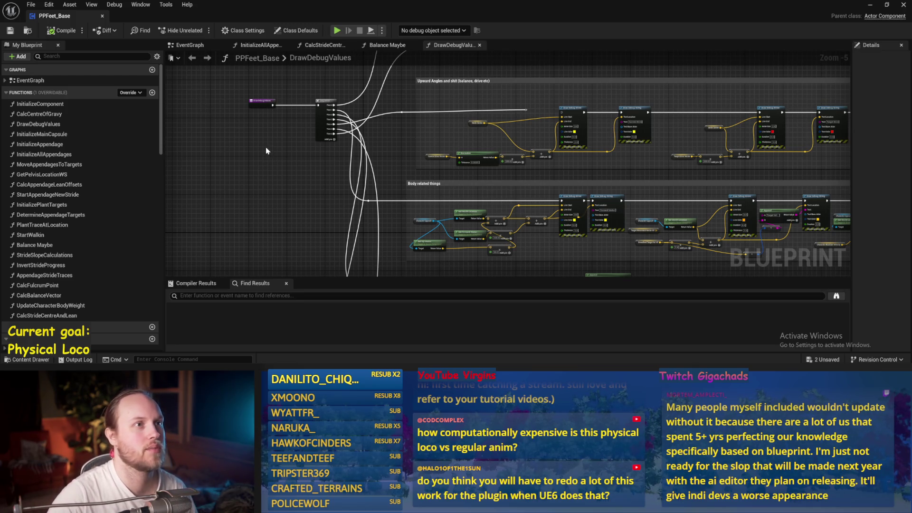
drag(253, 174, 331, 145)
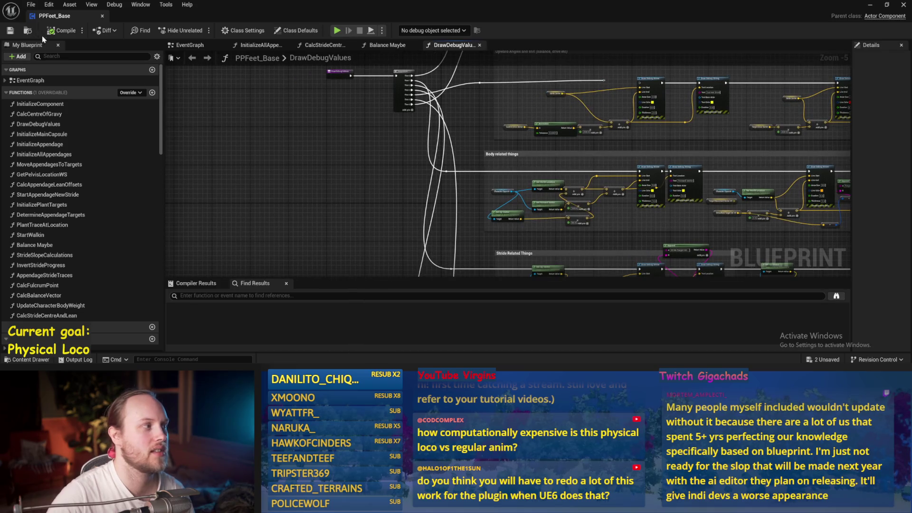
drag(423, 152, 457, 218)
click(375, 138)
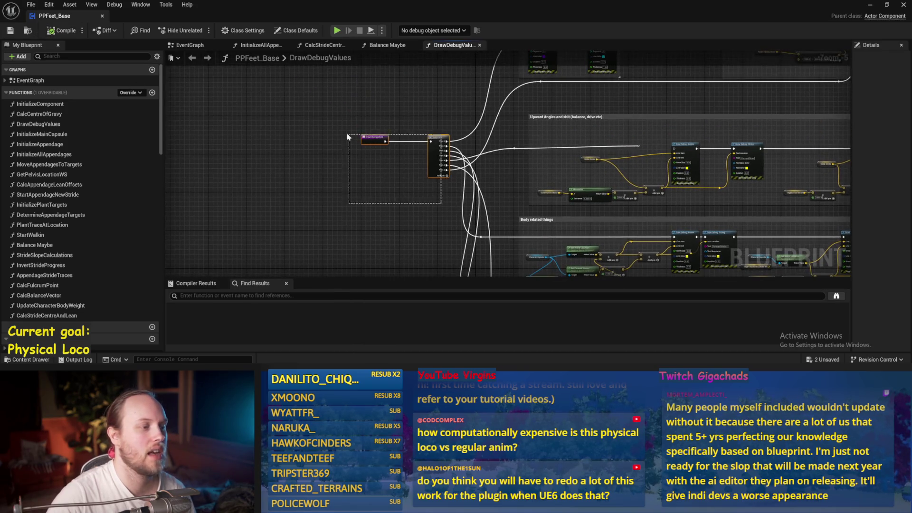
mouse_move(435, 153)
mouse_down()
mouse_move(372, 184)
mouse_move(369, 119)
mouse_move(399, 200)
mouse_move(388, 121)
mouse_up()
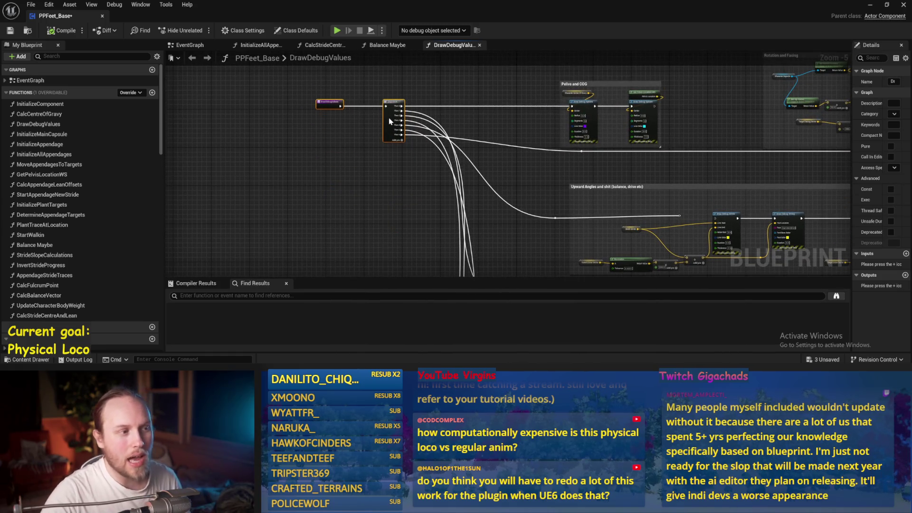
click(398, 173)
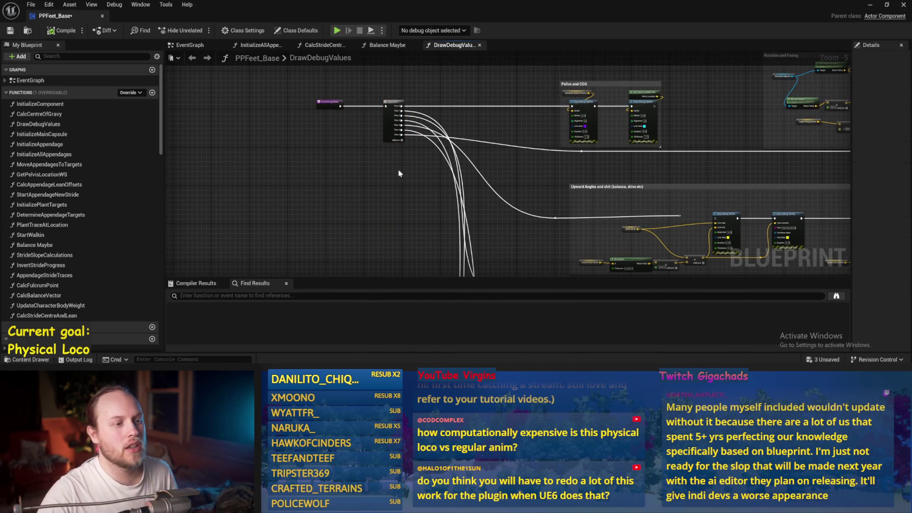
click(9, 31)
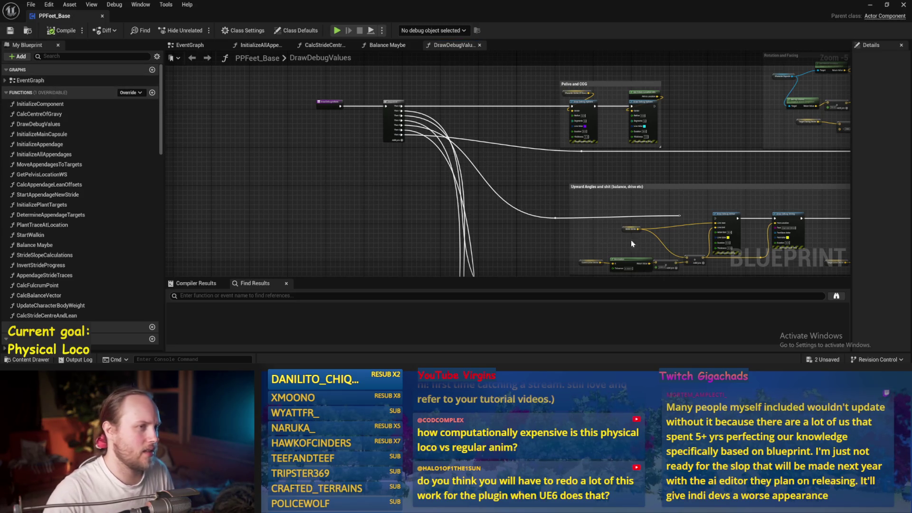
drag(654, 233, 411, 157)
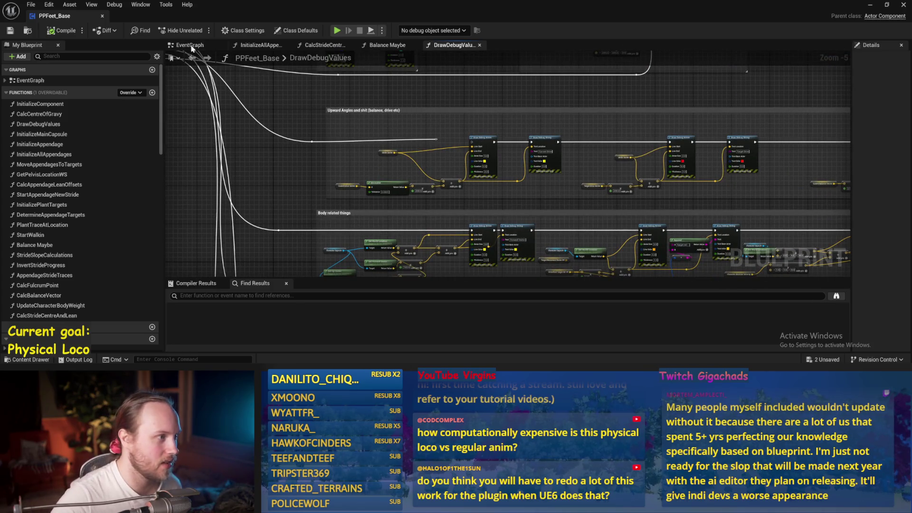
- Inspect the CalcCentreOfGravy function's velocity and centre of gravity nodes from the EventGraph
click(190, 45)
scroll(451, 237, up, 2)
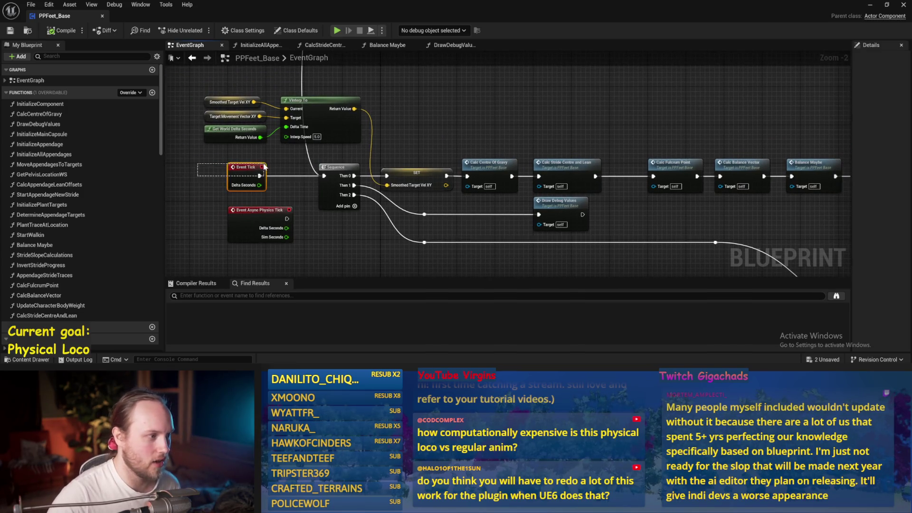
double_click(470, 159)
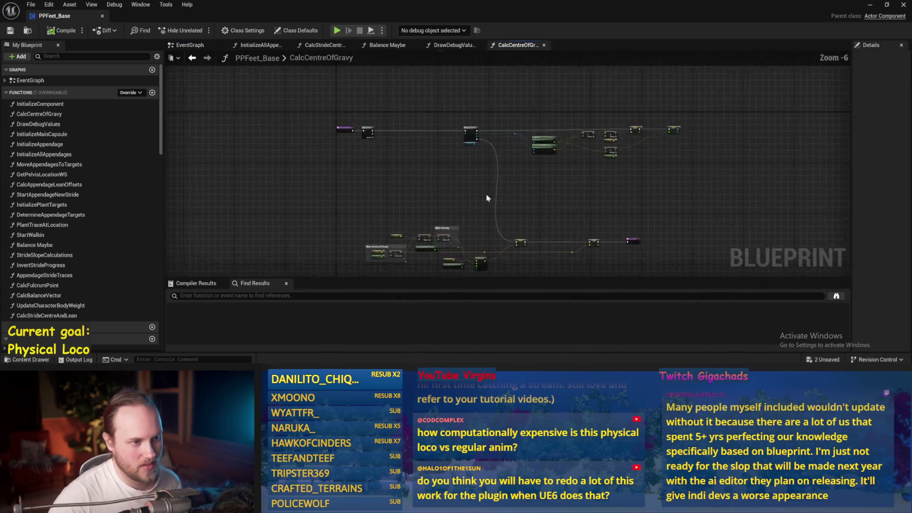
mouse_move(542, 166)
mouse_down()
mouse_move(508, 122)
mouse_move(462, 129)
mouse_up()
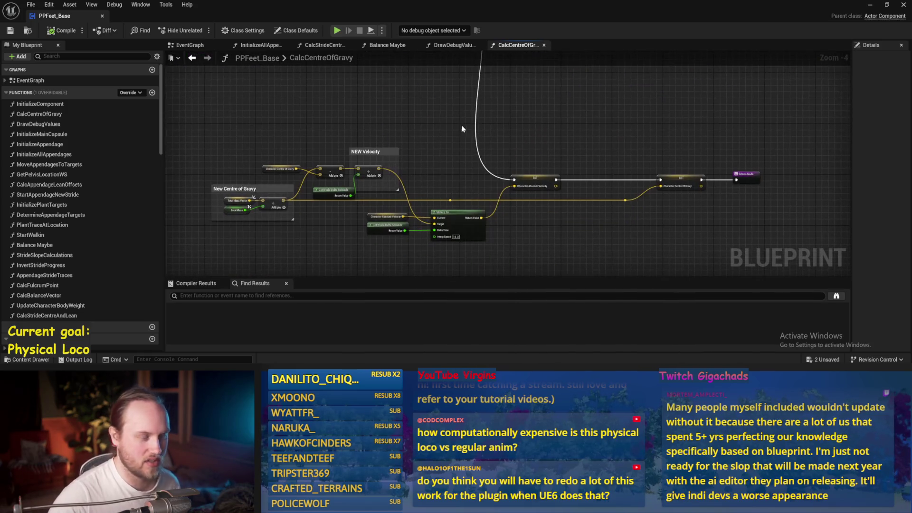
click(192, 58)
drag(371, 209, 366, 210)
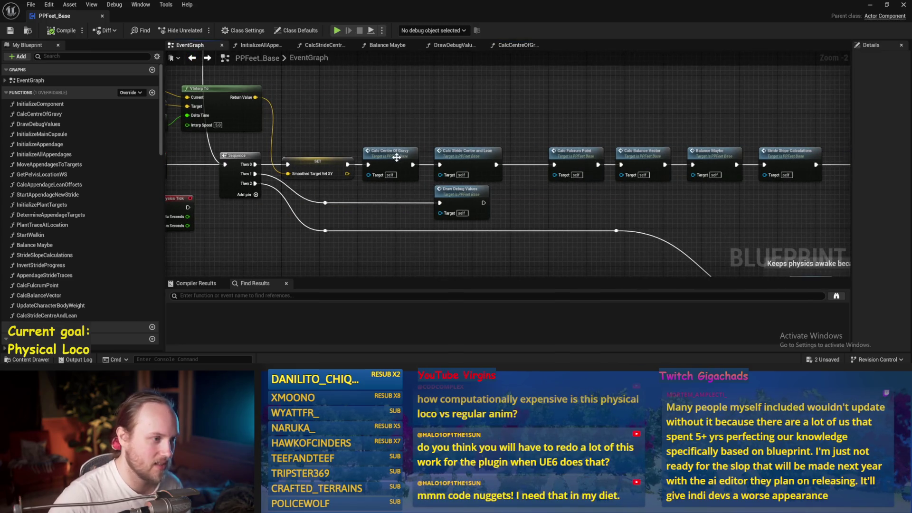
- Inspect the CalcStrideCentreAndLean function's entry node, then switch to the Balance Maybe graph
double_click(470, 160)
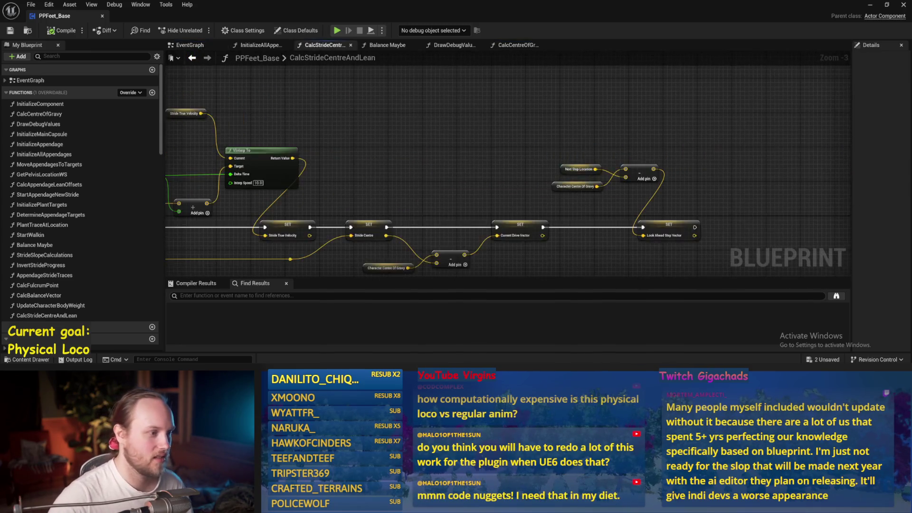
drag(553, 139, 535, 193)
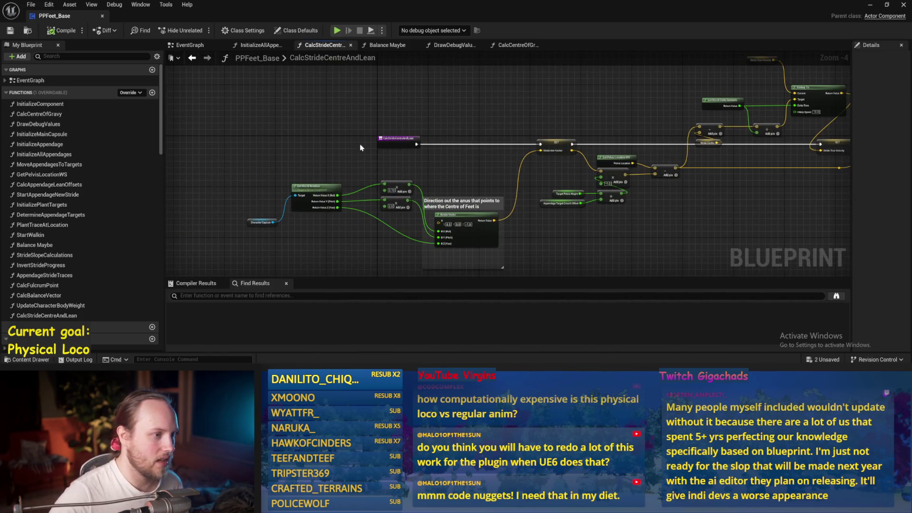
scroll(360, 148, up, 2)
click(394, 142)
scroll(619, 178, down, 2)
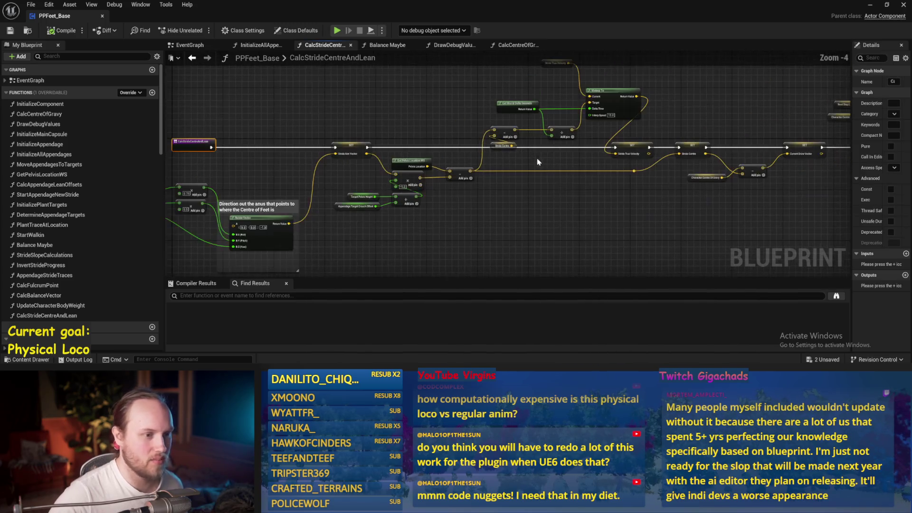
click(190, 44)
click(387, 45)
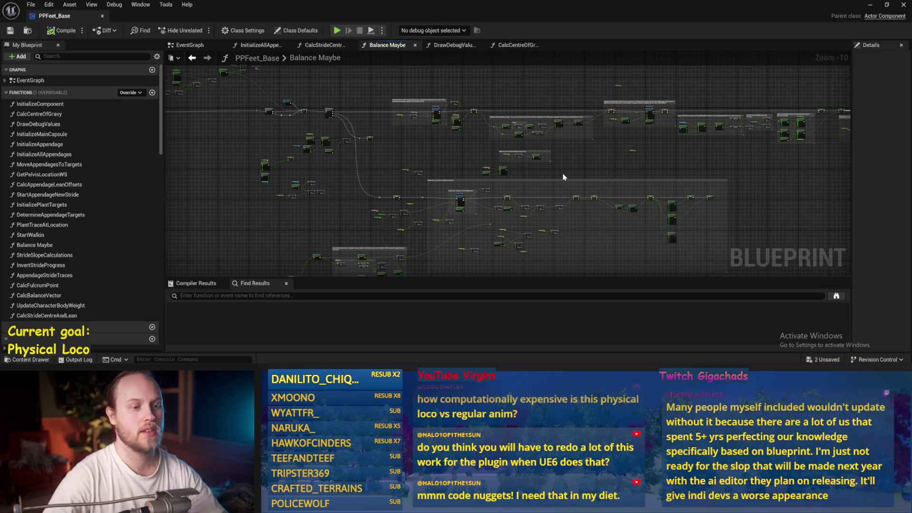
- Look over the Balance Maybe torque and ankle angle nodes, then start a play-in-editor session
scroll(577, 161, up, 5)
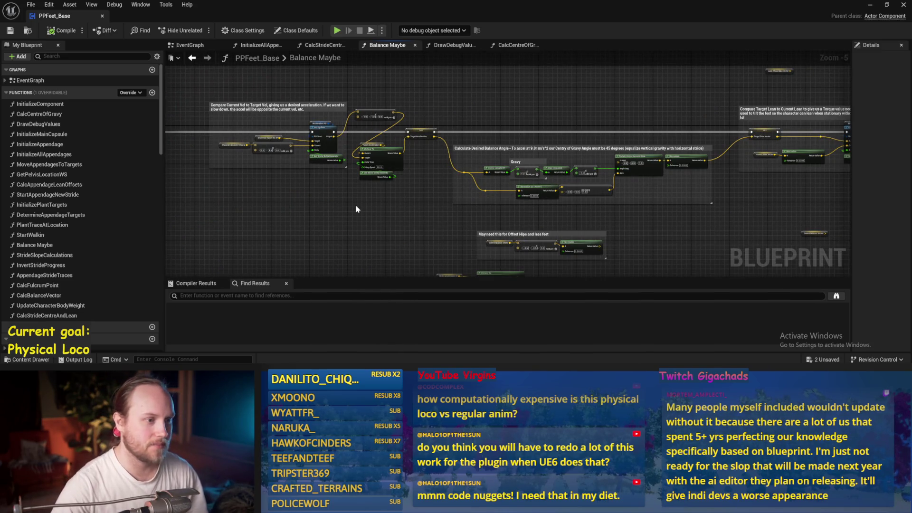
mouse_move(654, 204)
mouse_down()
mouse_move(380, 190)
mouse_move(659, 148)
mouse_up()
scroll(544, 218, up, 1)
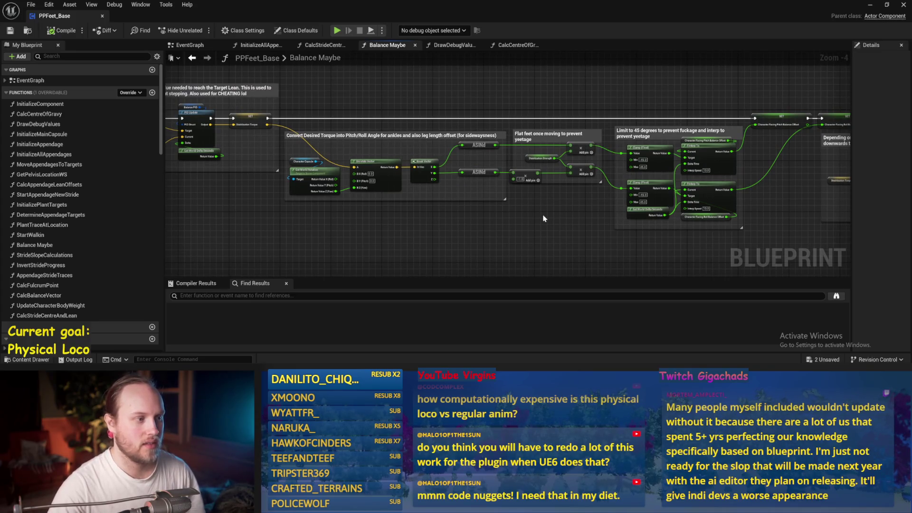
scroll(480, 219, down, 2)
scroll(539, 209, up, 3)
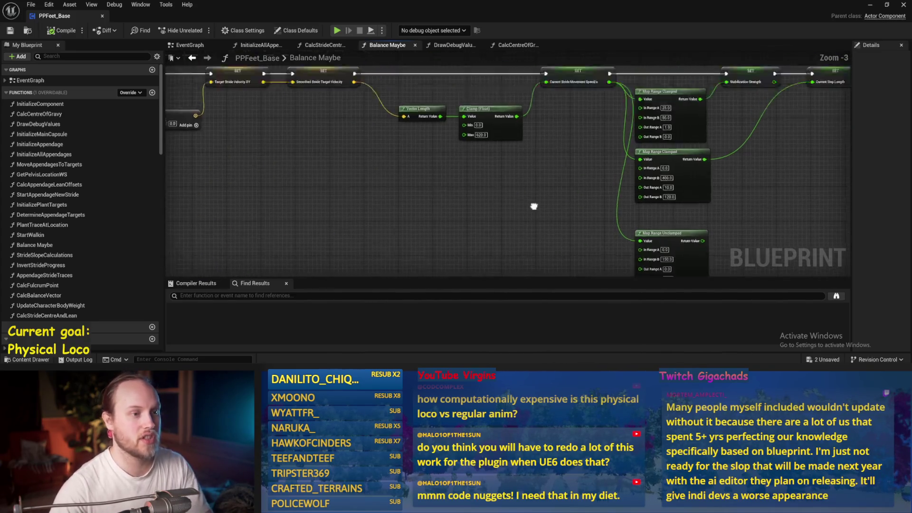
click(337, 30)
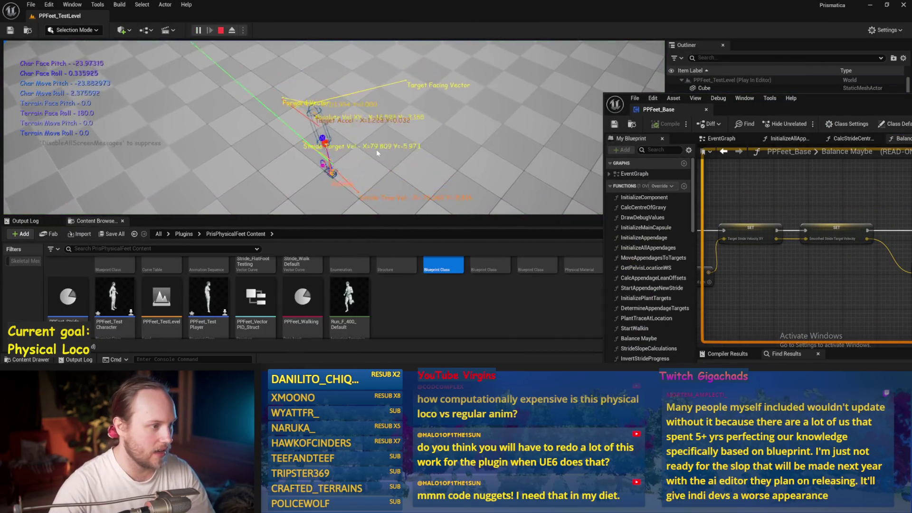
- Stop the play session, relaunch it with Alt+P, and switch the game viewport to full-screen with F11
key(Escape)
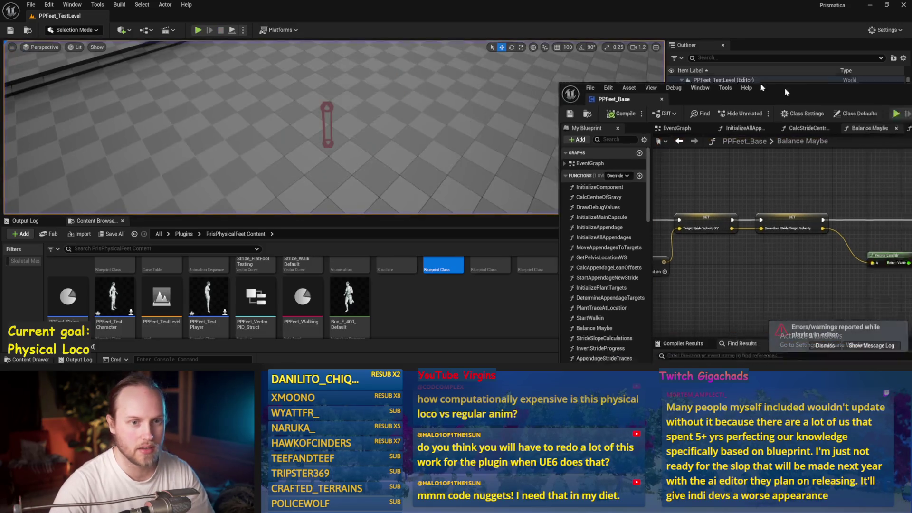
drag(613, 240, 466, 206)
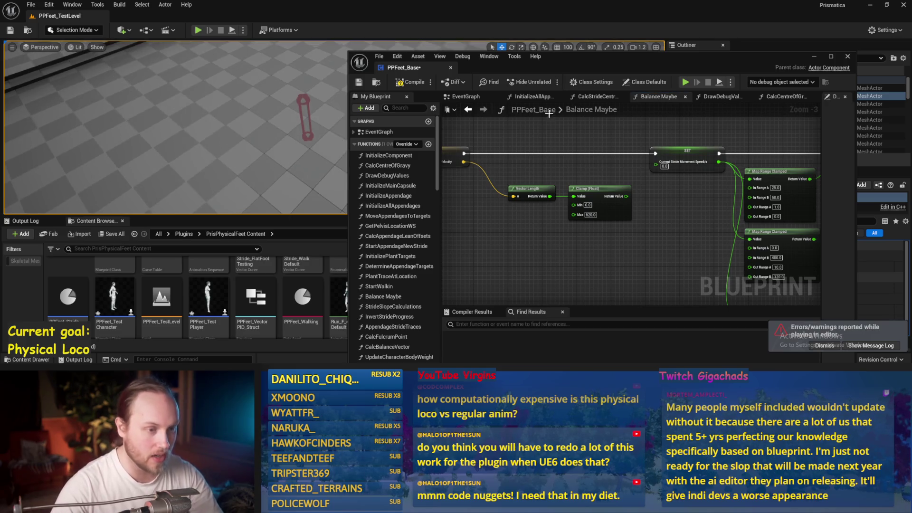
key(alt+p)
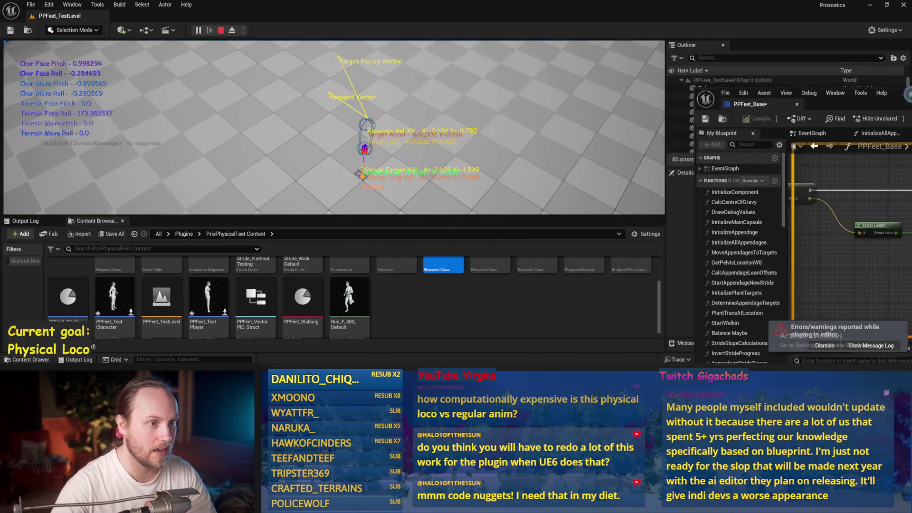
key(alt+Tab)
click(58, 104)
key(F11)
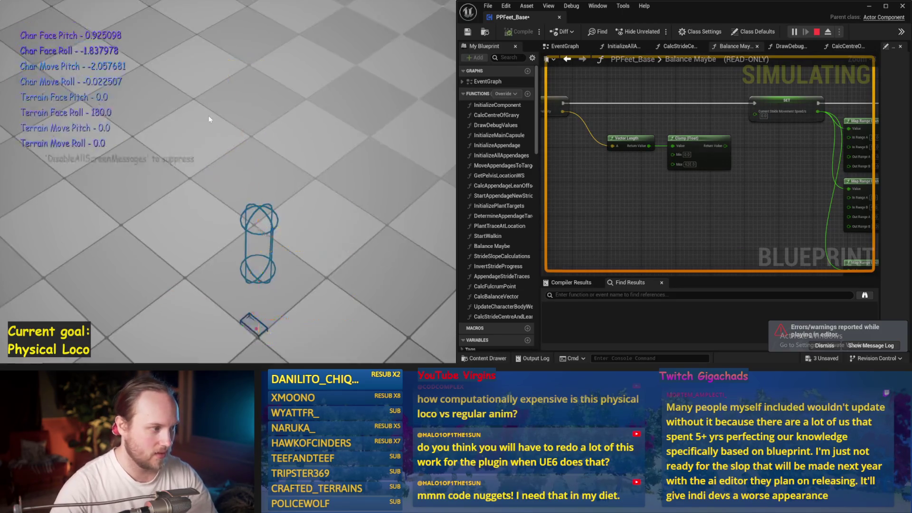
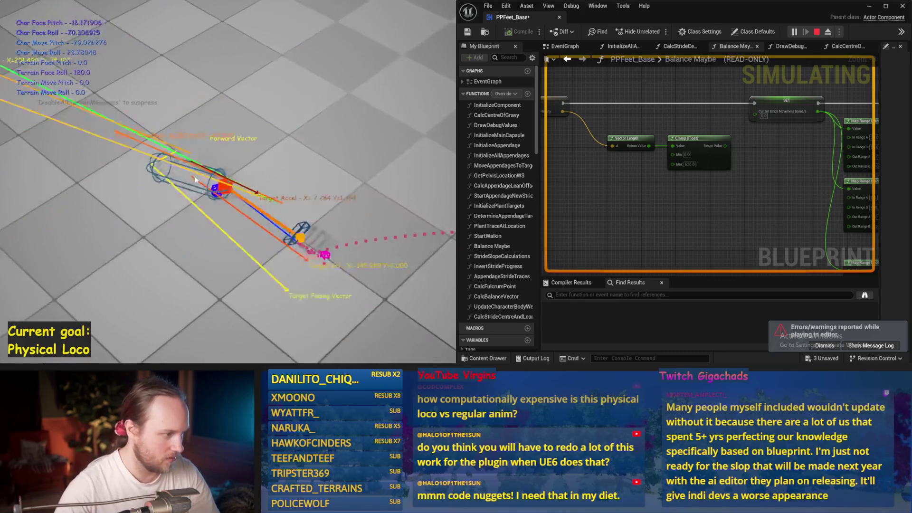
- Rerun the capsule simulation once more, then stop it
key(Escape)
key(alt+p)
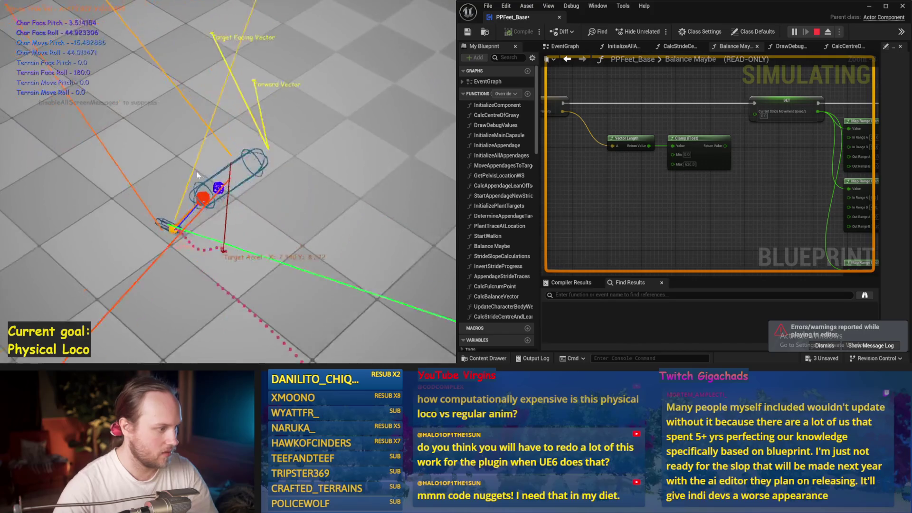
key(Escape)
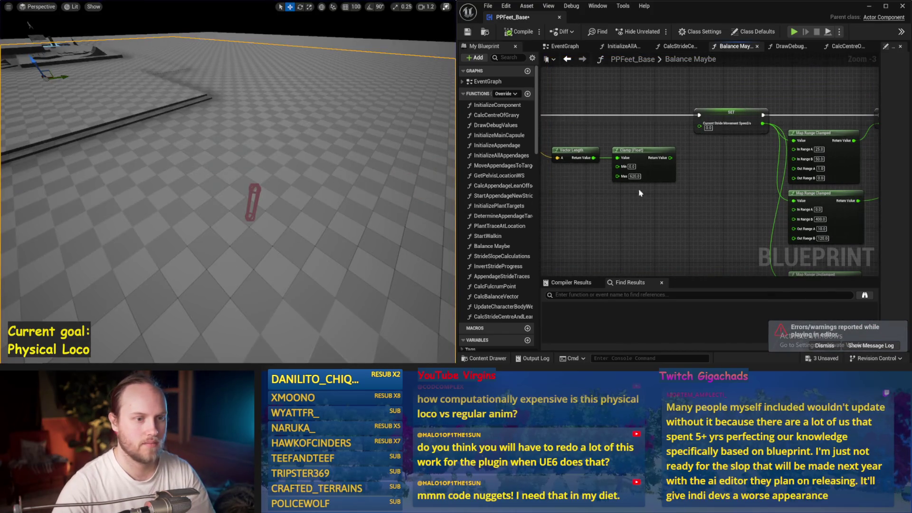
- Wire the Clamp return value into SET Current Stride Movement Speed and save the blueprint
drag(668, 159, 699, 124)
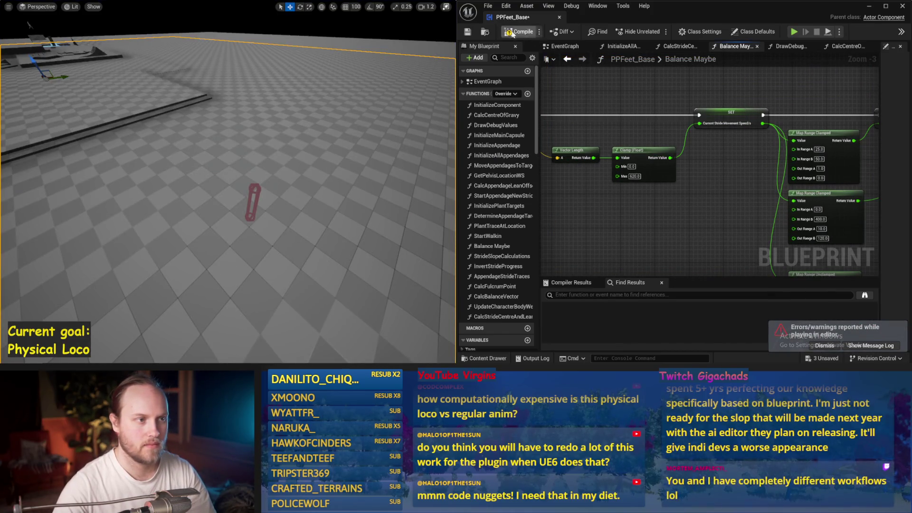
key(ctrl+s)
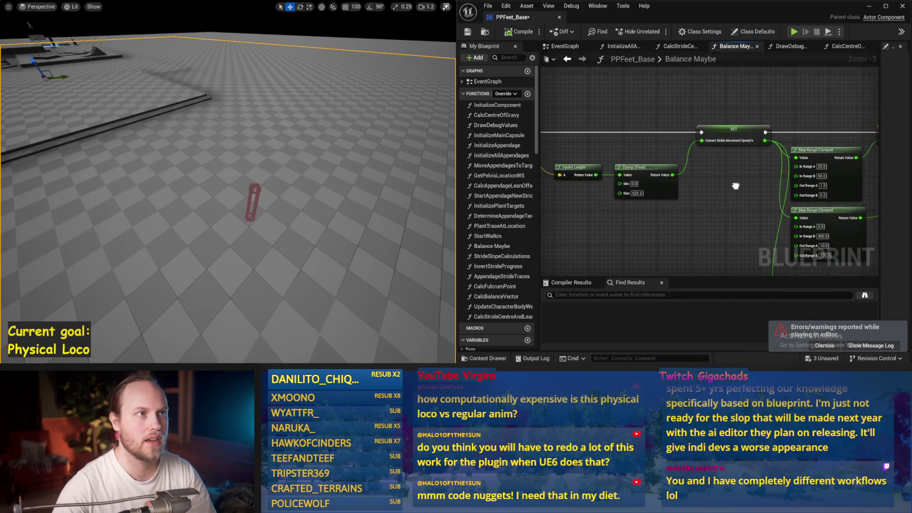
click(832, 346)
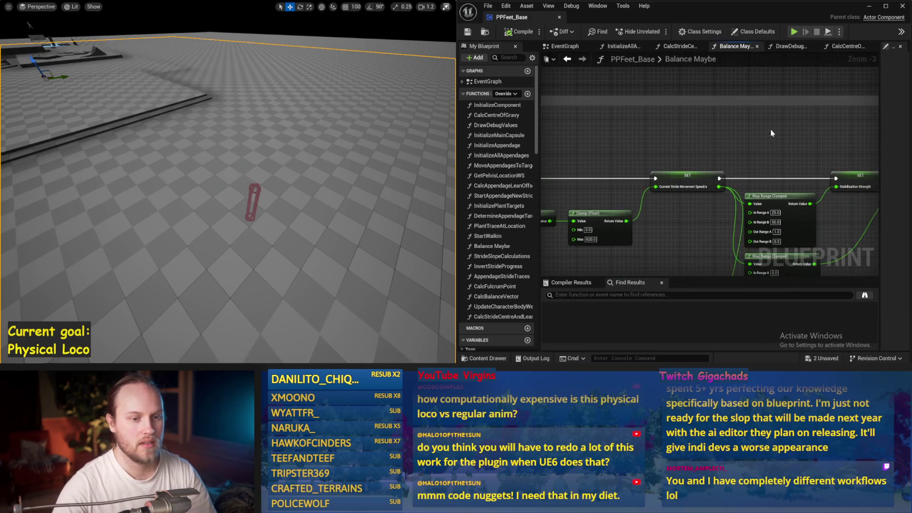
- Shift the Map Range and SET nodes right, then run a simulation test of the change
scroll(770, 129, down, 2)
drag(682, 195, 694, 196)
scroll(744, 194, up, 2)
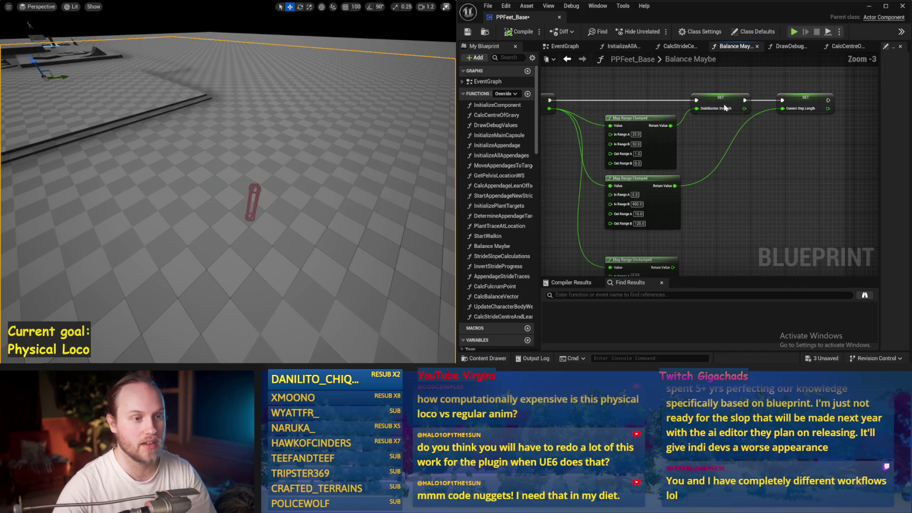
drag(554, 115, 573, 136)
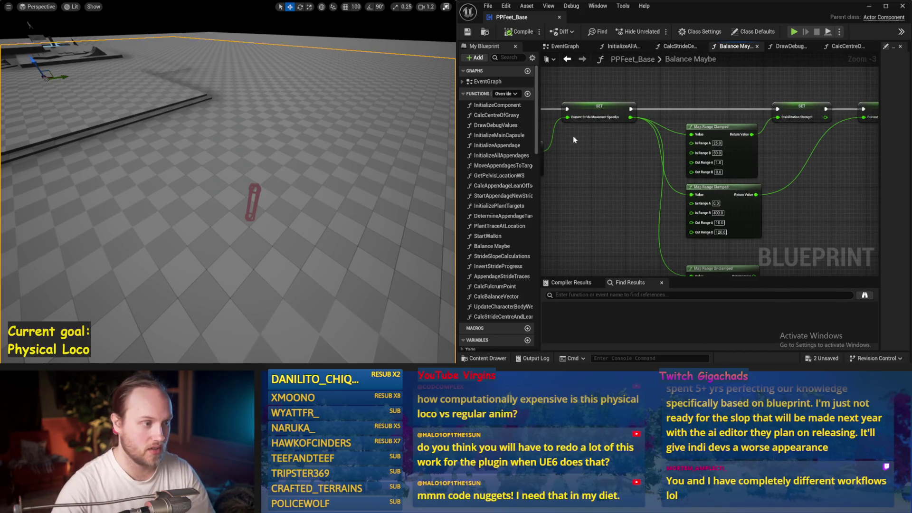
drag(199, 114, 199, 97)
key(alt+s)
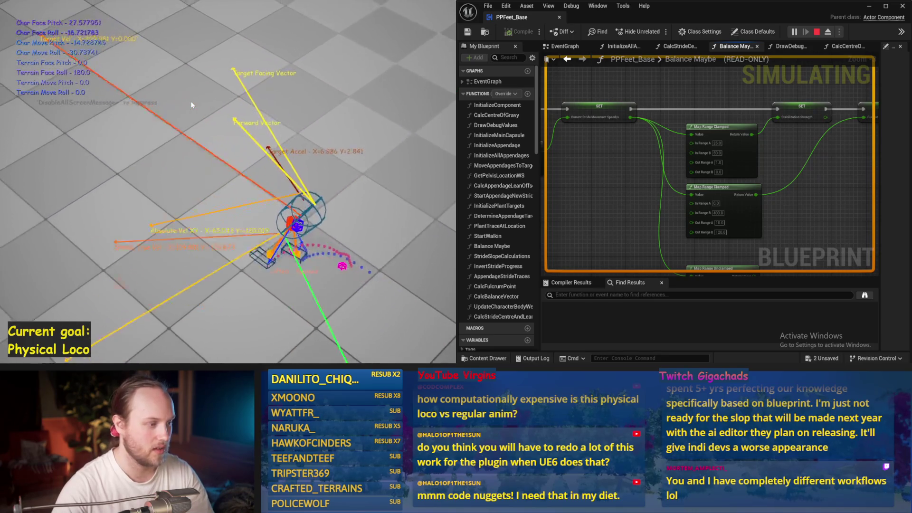
key(Escape)
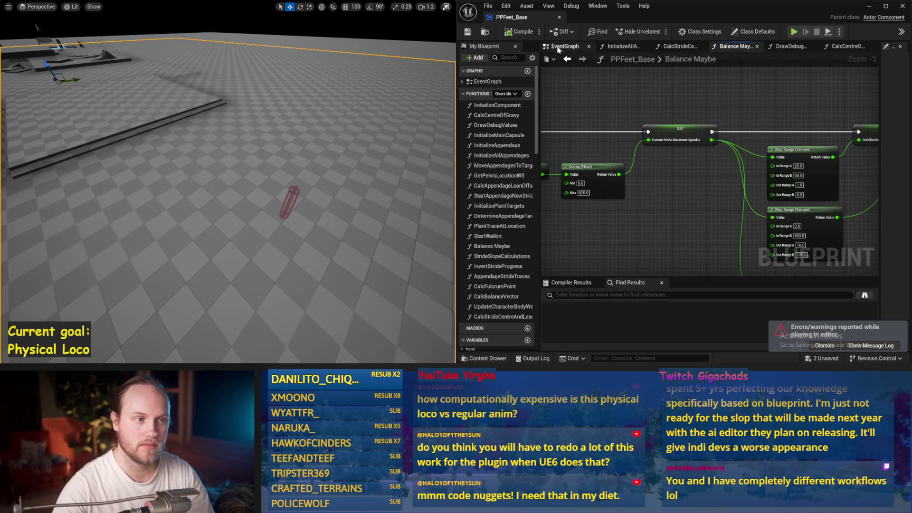
- Set Out Range B on the upper Map Range Clamped node to 0.1
scroll(649, 132, down, 2)
scroll(743, 212, up, 2)
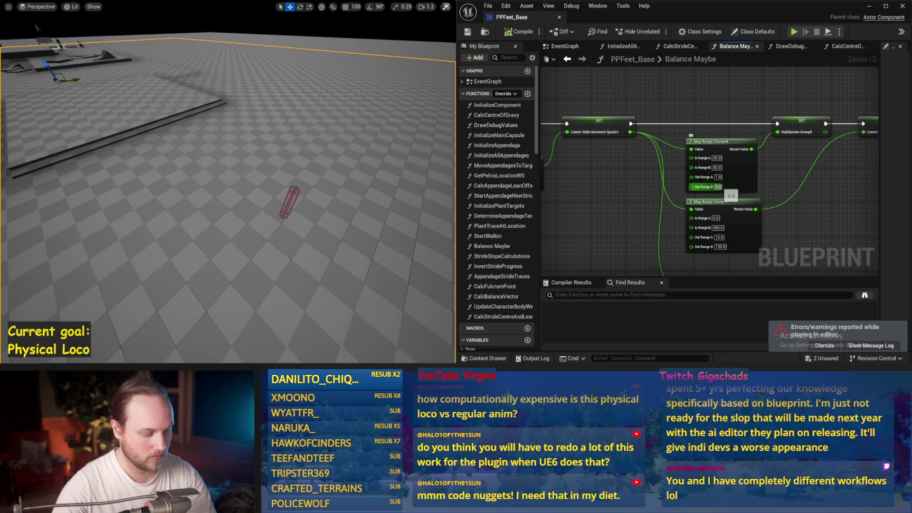
text(0.1)
key(Return)
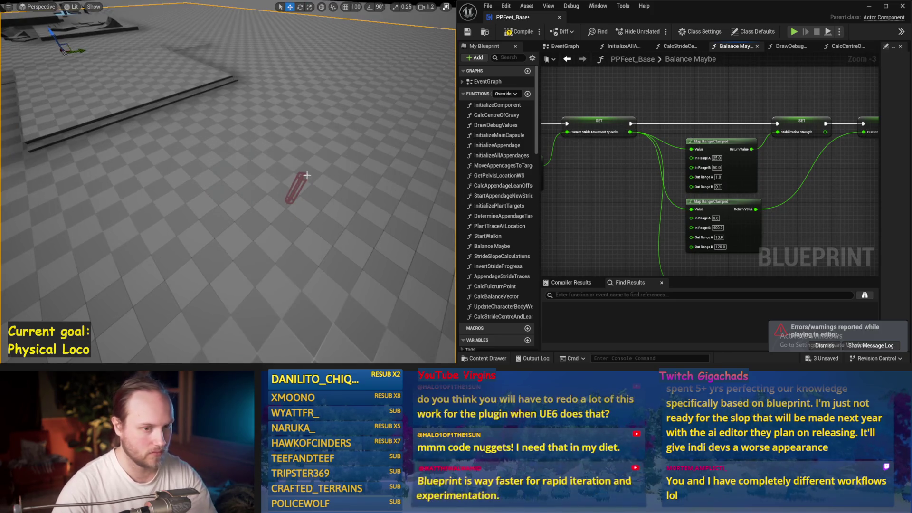
- Test the new value in two simulation runs, save, and switch to the DrawDebugValues graph
key(alt+p)
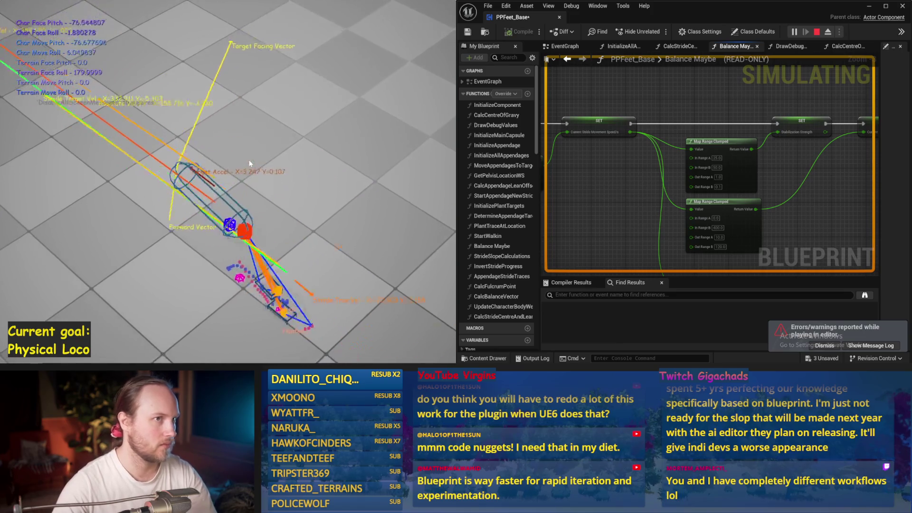
key(Escape)
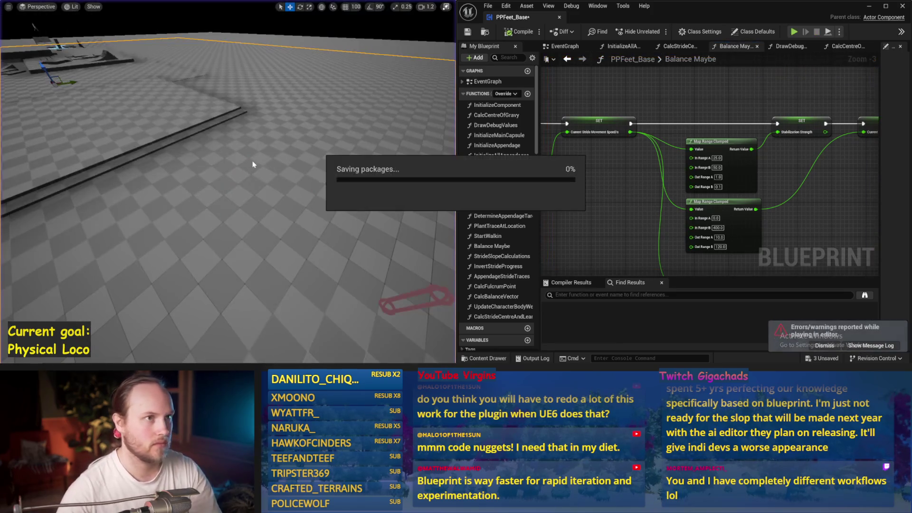
key(alt+p)
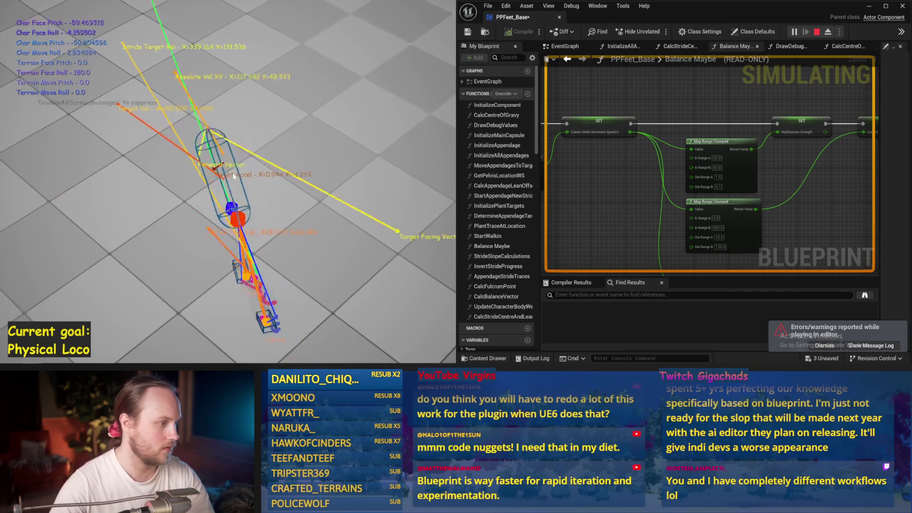
key(Escape)
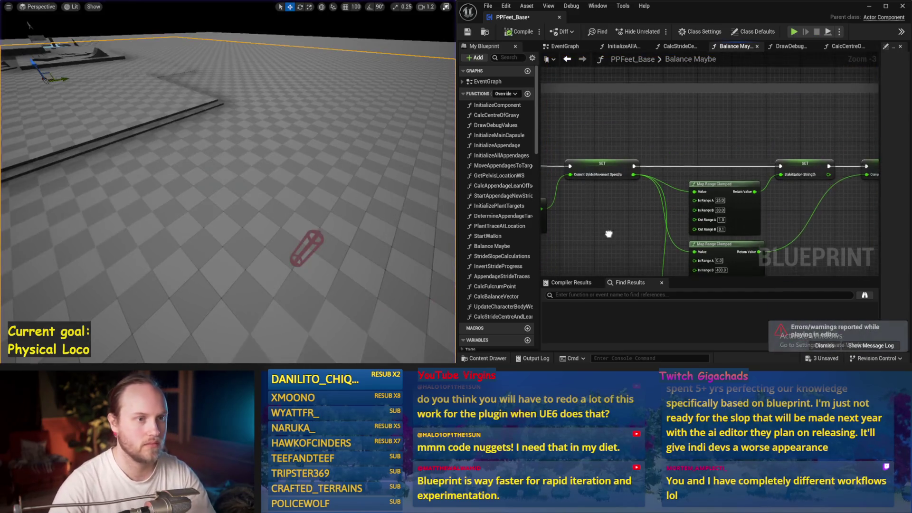
key(ctrl+s)
drag(787, 49, 848, 47)
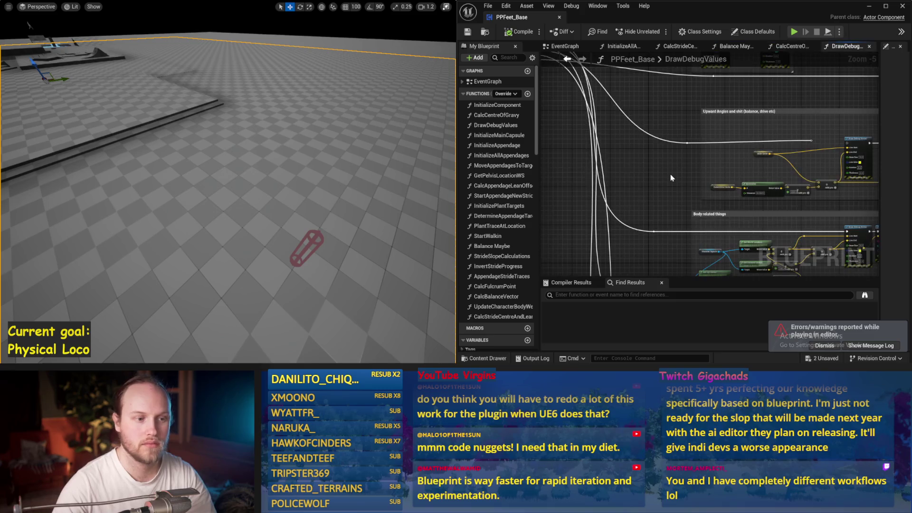
- Enlarge the Blueprint editor over the viewport and move the Rotation and Facing comment right
mouse_move(682, 135)
mouse_down()
mouse_move(686, 159)
mouse_move(598, 165)
mouse_up()
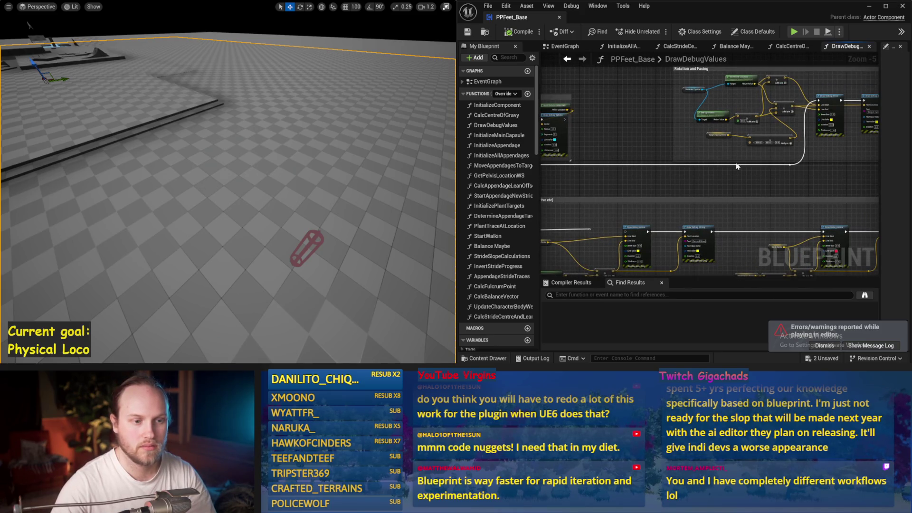
scroll(676, 164, down, 1)
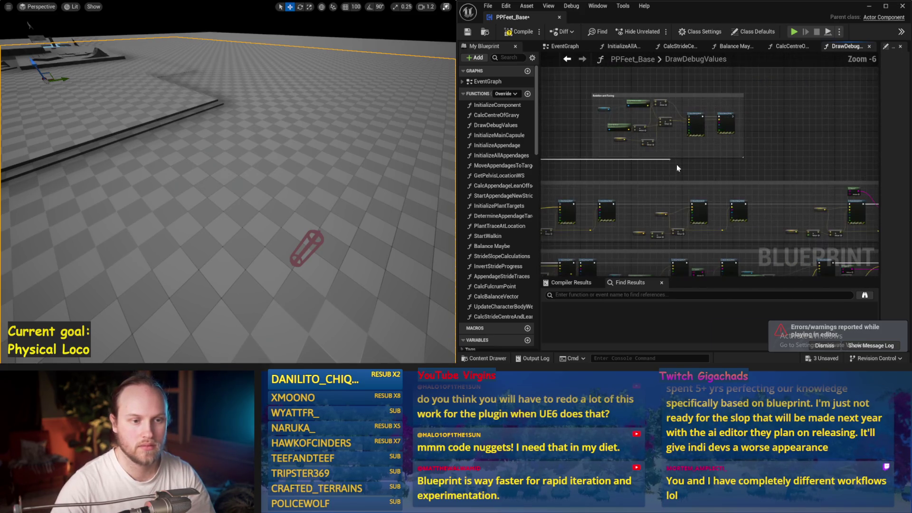
drag(458, 152, 176, 148)
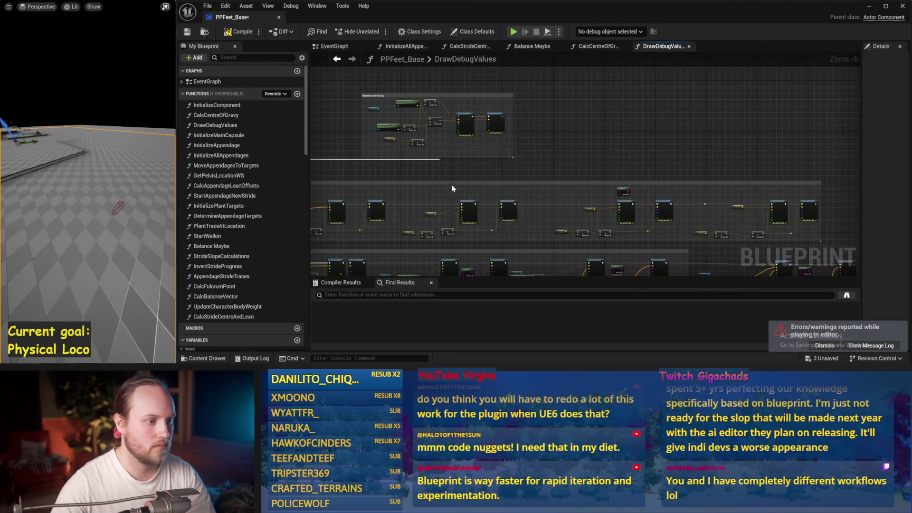
scroll(612, 135, up, 1)
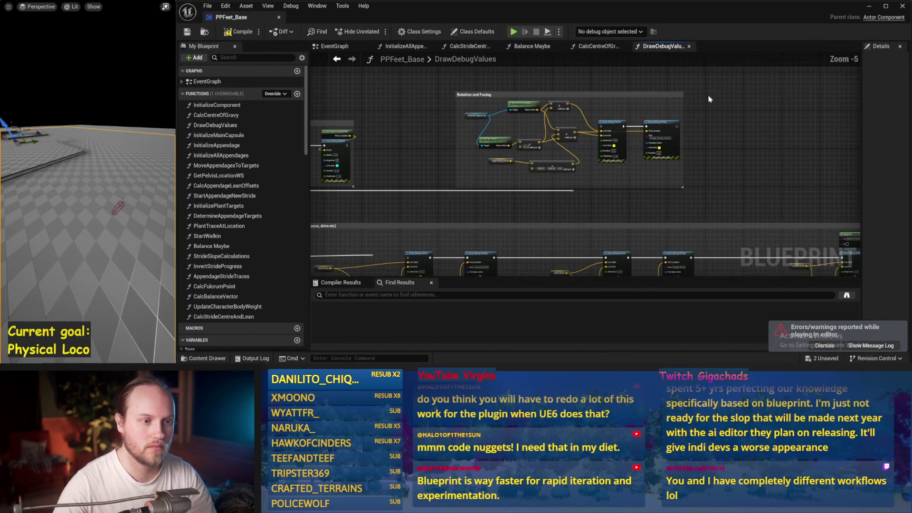
click(549, 131)
mouse_move(548, 131)
mouse_down()
mouse_move(774, 101)
mouse_move(764, 122)
mouse_up()
- Move the Pelvis and COG comment box up and clear the selection
drag(538, 103, 401, 157)
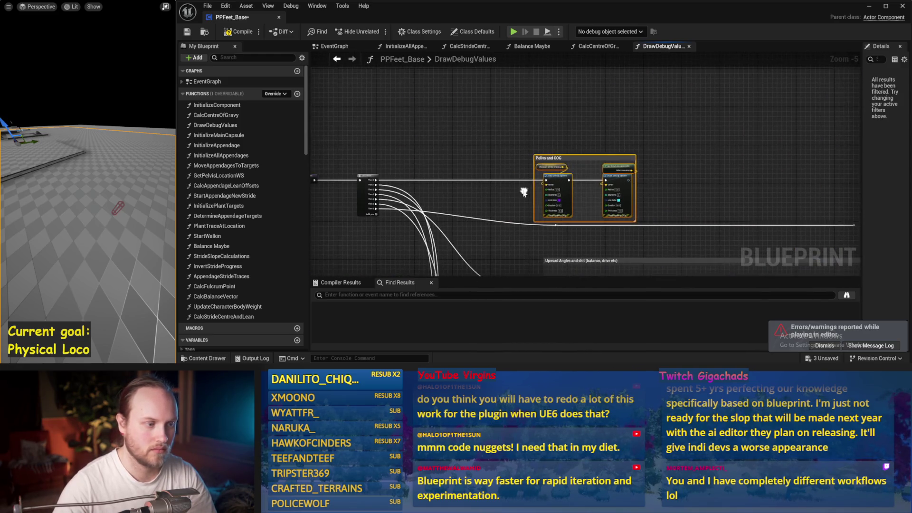
drag(558, 175, 563, 77)
click(471, 204)
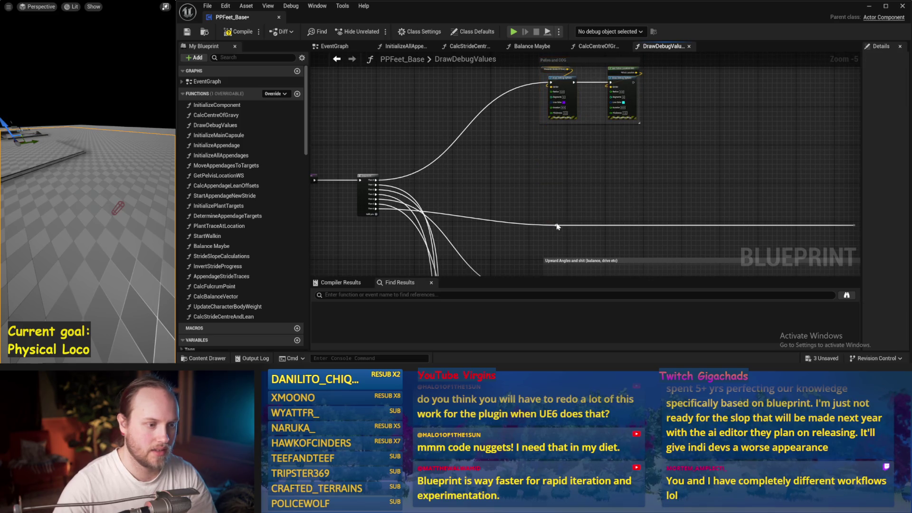
scroll(369, 187, up, 1)
scroll(406, 165, down, 2)
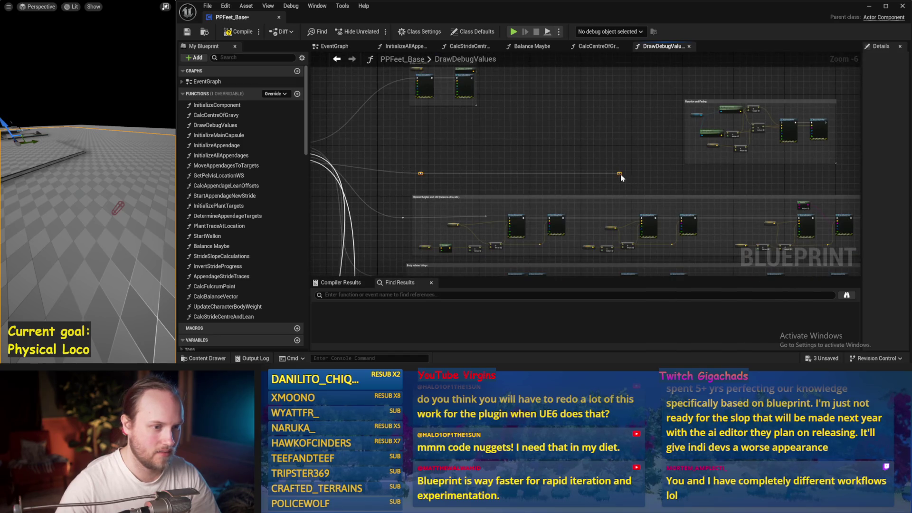
scroll(590, 122, up, 2)
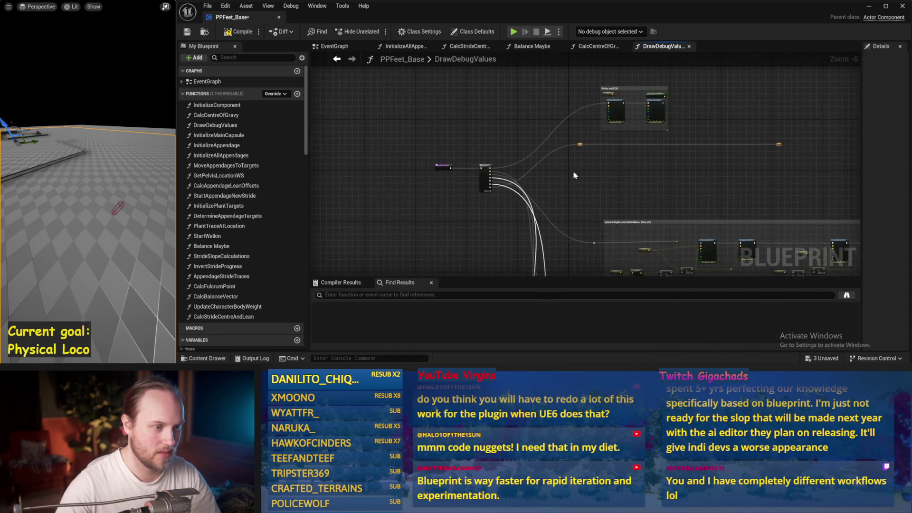
scroll(481, 228, up, 2)
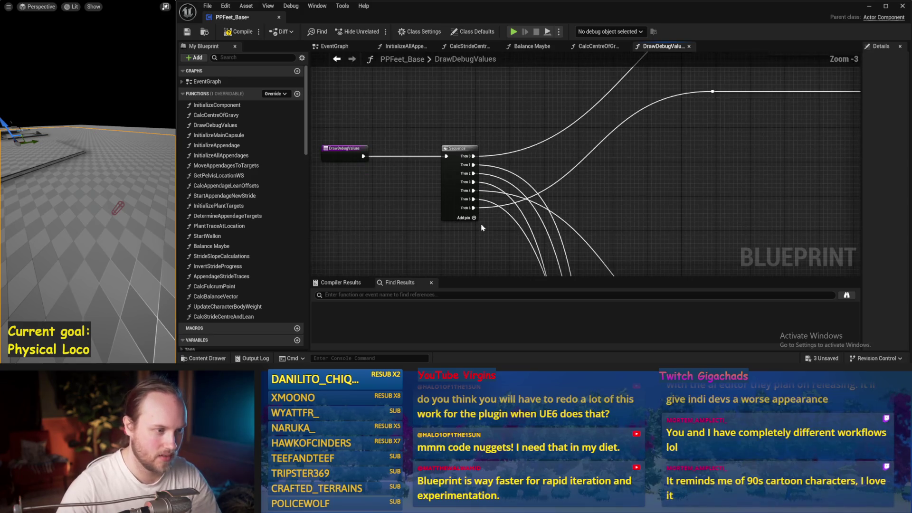
- Add a Then 8 output to the Sequence node, move an existing wire onto it, and save
click(458, 184)
mouse_move(467, 184)
mouse_down()
mouse_move(468, 211)
mouse_move(467, 193)
mouse_up()
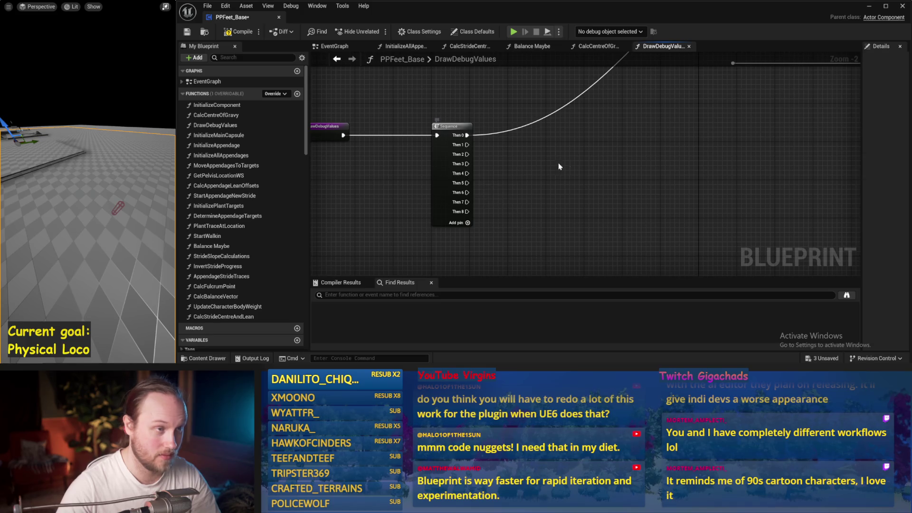
scroll(558, 166, down, 1)
key(ctrl+s)
- Connect Sequence Then 1 to the node on the right, save, and compile
mouse_move(451, 164)
mouse_down()
mouse_move(680, 98)
mouse_move(659, 97)
mouse_up()
key(ctrl+s)
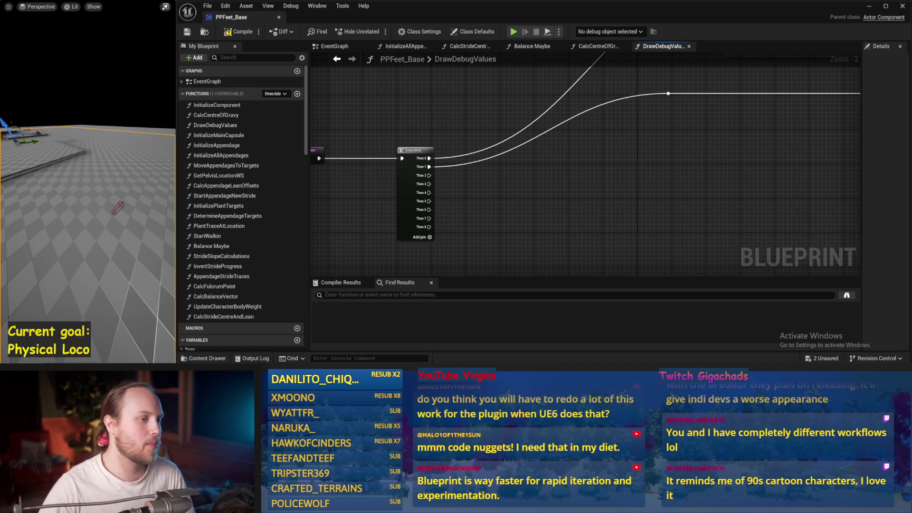
click(238, 32)
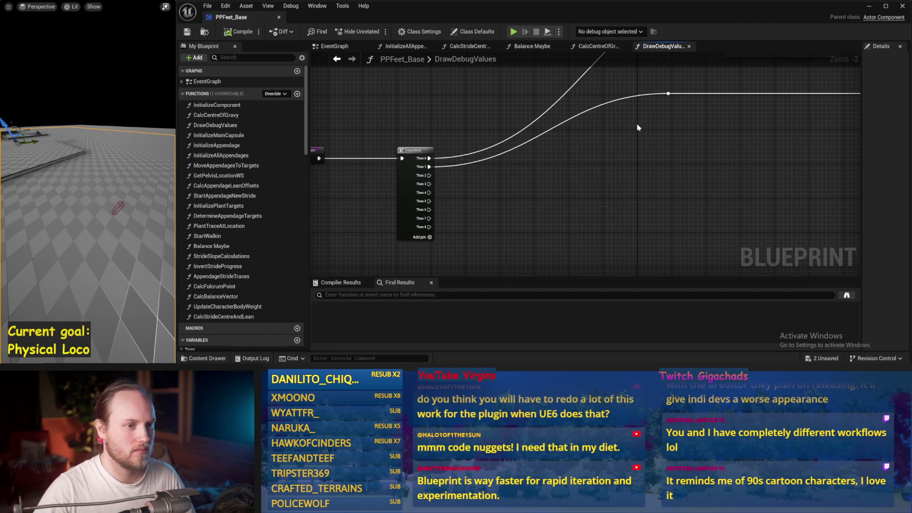
- Recentre the graph on the Sequence node and start a Simulate run showing pitch and roll debug values
scroll(598, 173, down, 1)
drag(624, 152, 538, 134)
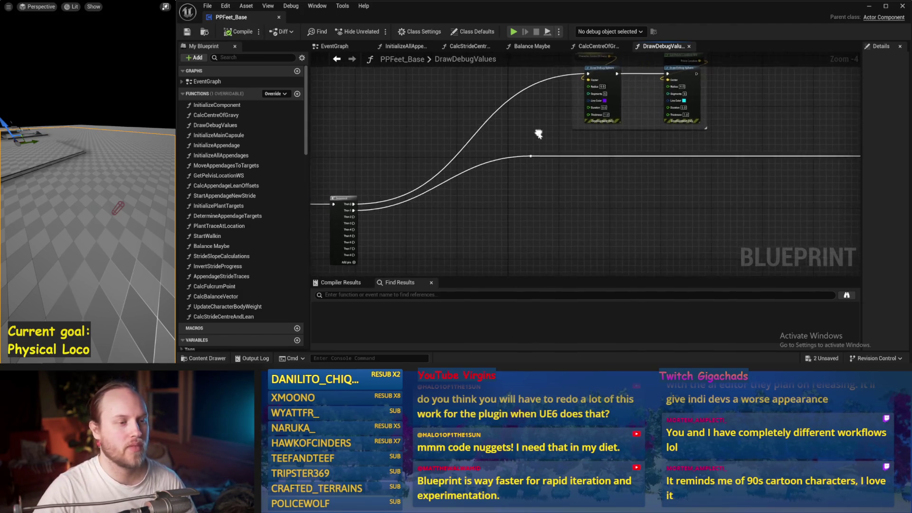
drag(563, 199, 647, 155)
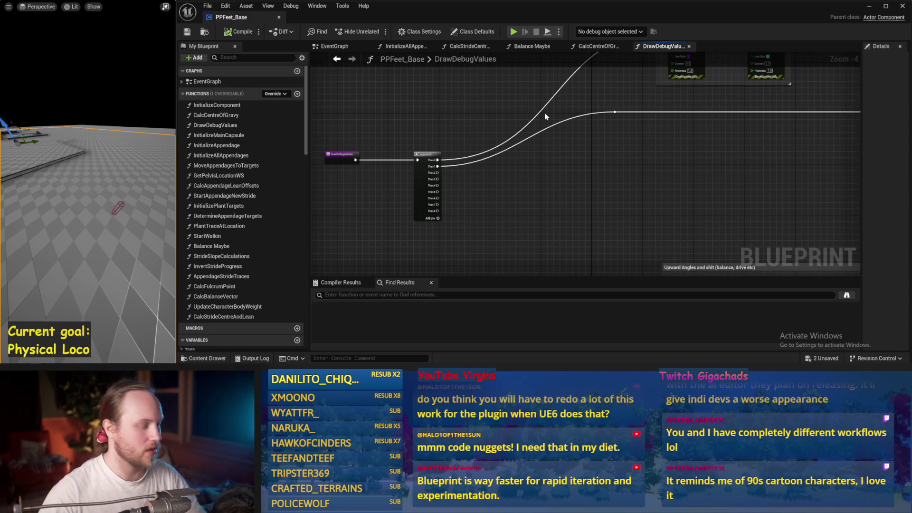
drag(532, 167, 576, 176)
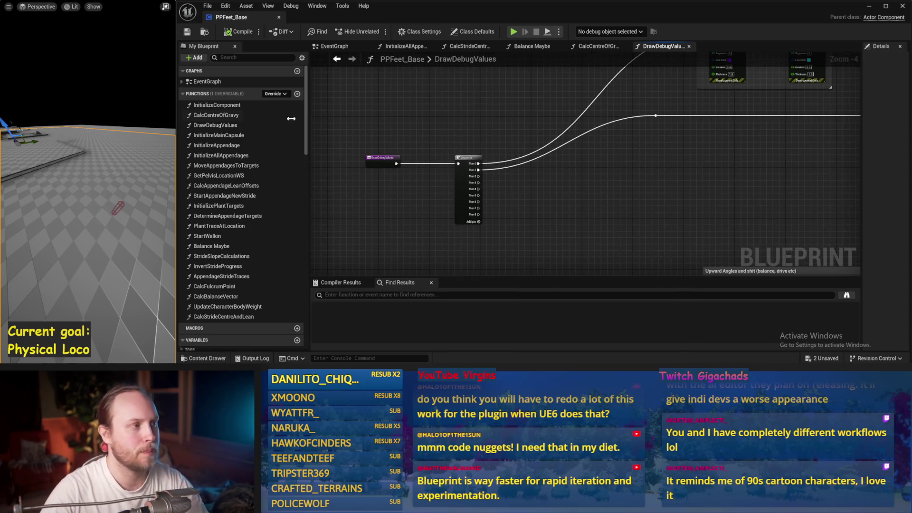
key(alt+s)
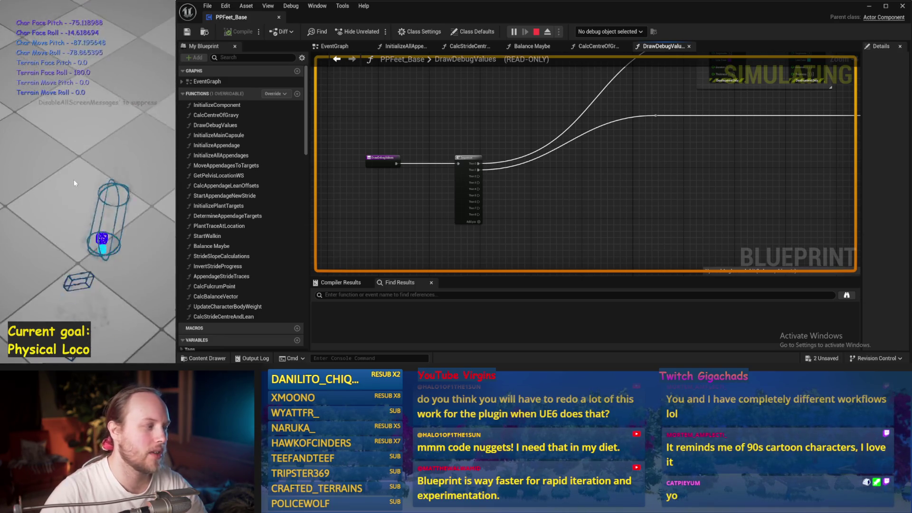
- Stop the simulation, save PPFeet_Base, and widen the level view beside the graph
key(Escape)
key(ctrl+s)
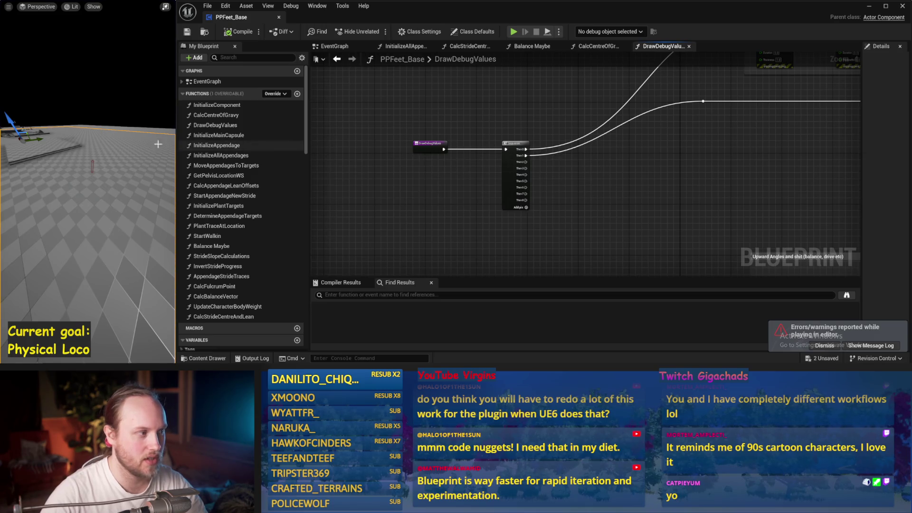
drag(179, 145, 447, 145)
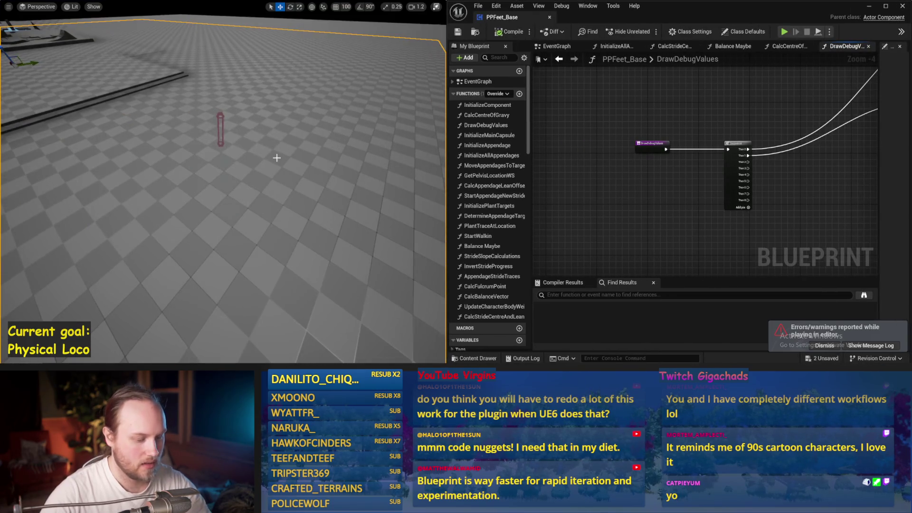
- Run another short simulation of the capsule legs and stop it
right_click(256, 166)
click(183, 169)
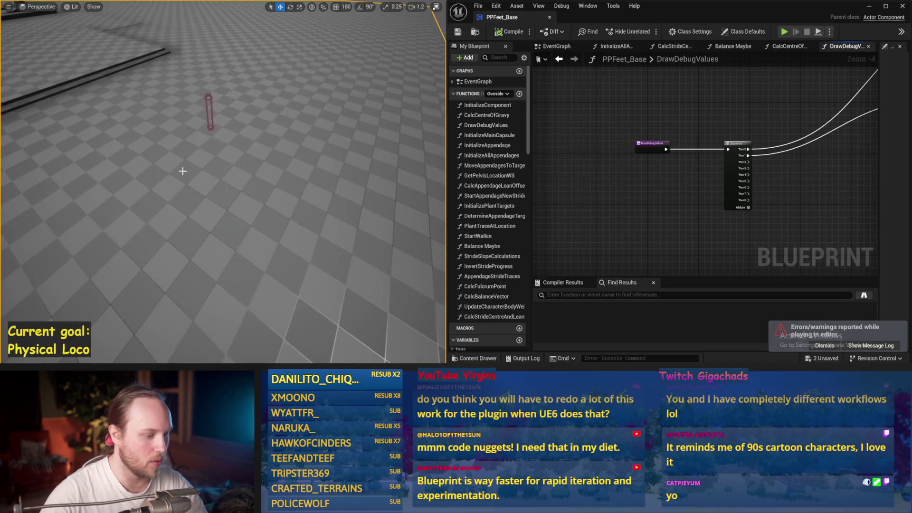
key(alt+s)
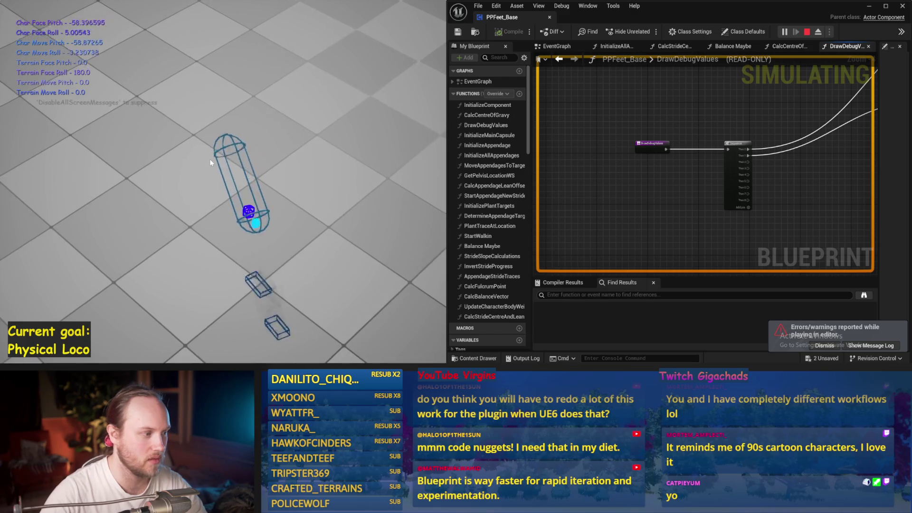
key(Escape)
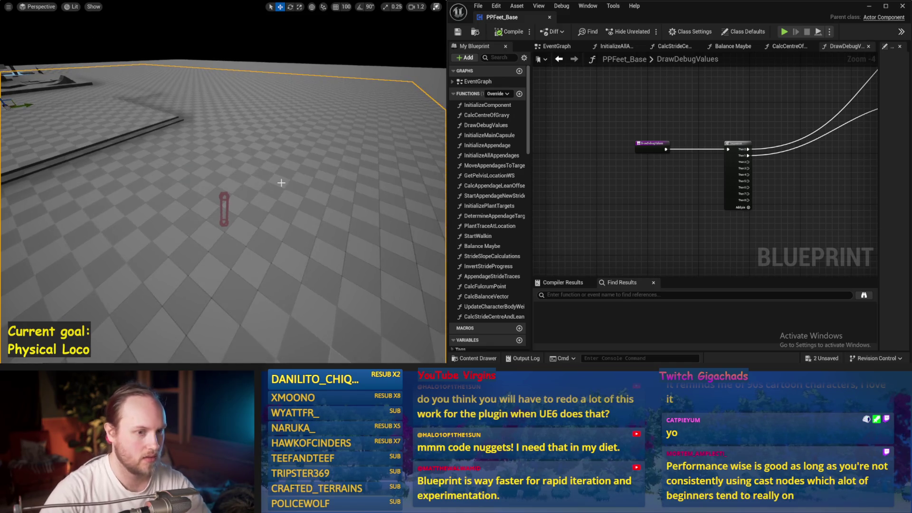
- Simulate the capsule twice, moving the level view closer between runs
key(alt+s)
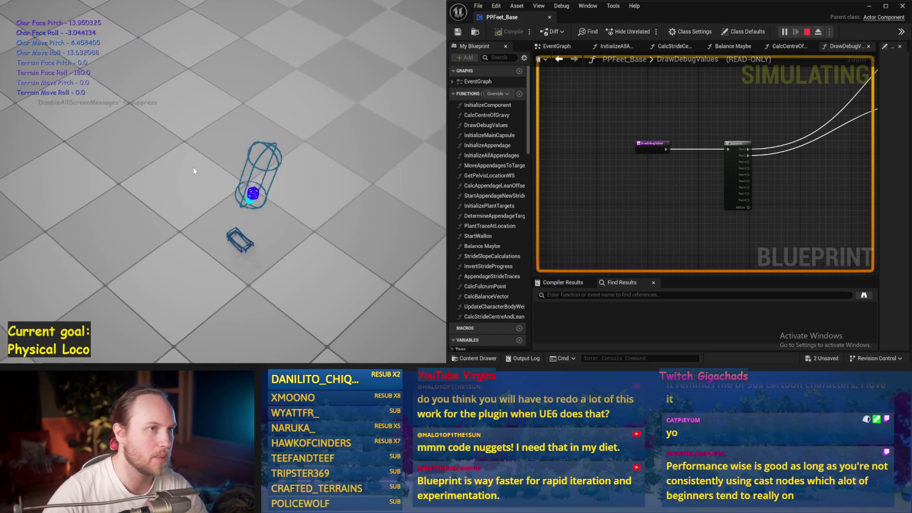
key(Escape)
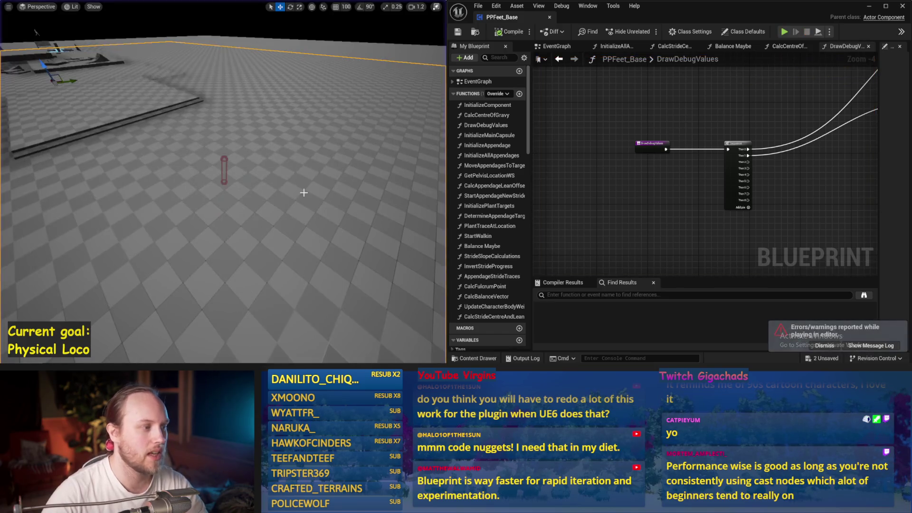
drag(297, 193, 297, 191)
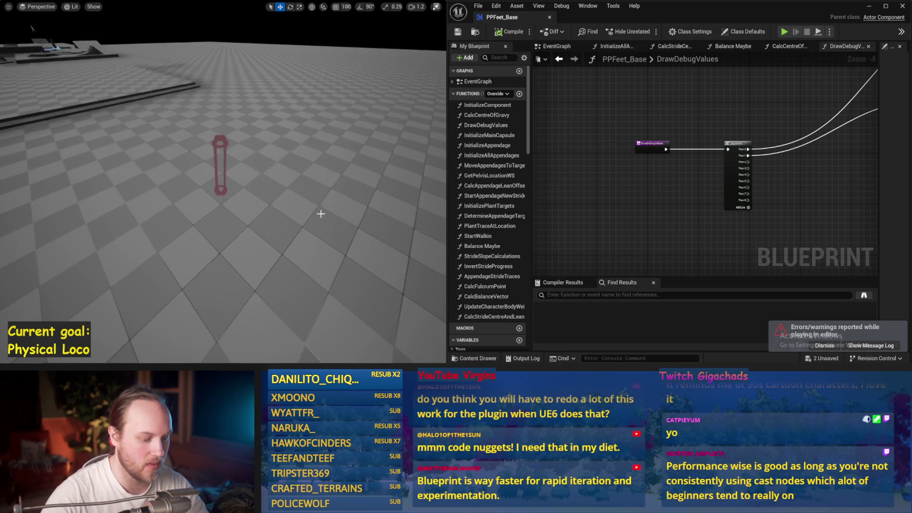
key(alt+s)
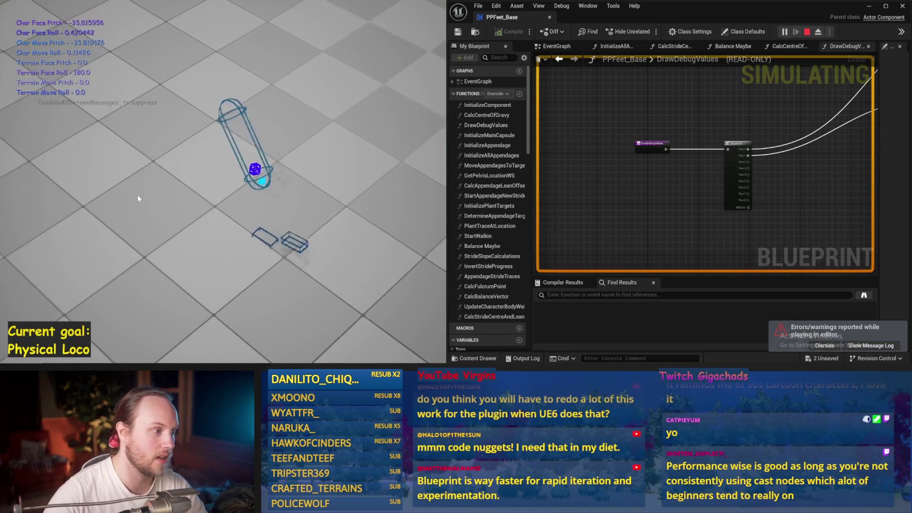
key(Escape)
- Recompile and save the PPFeet_Base blueprint
click(509, 32)
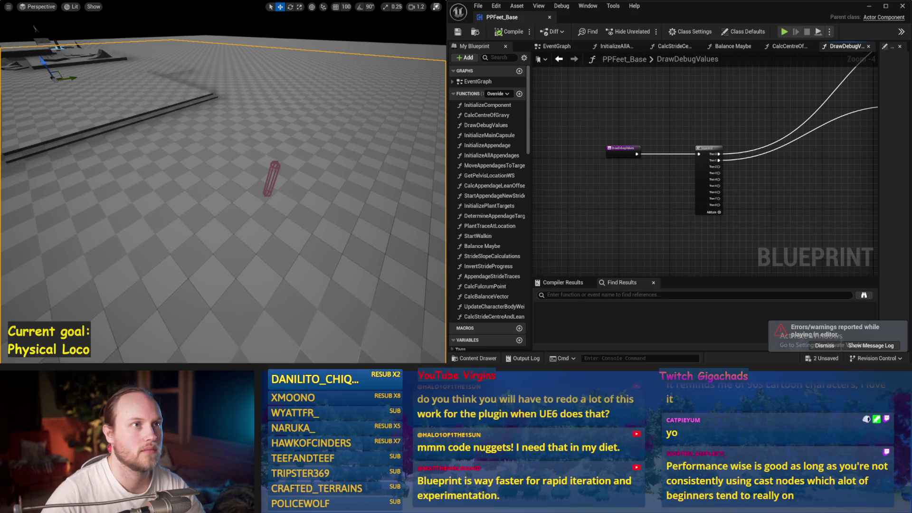
drag(658, 148, 584, 141)
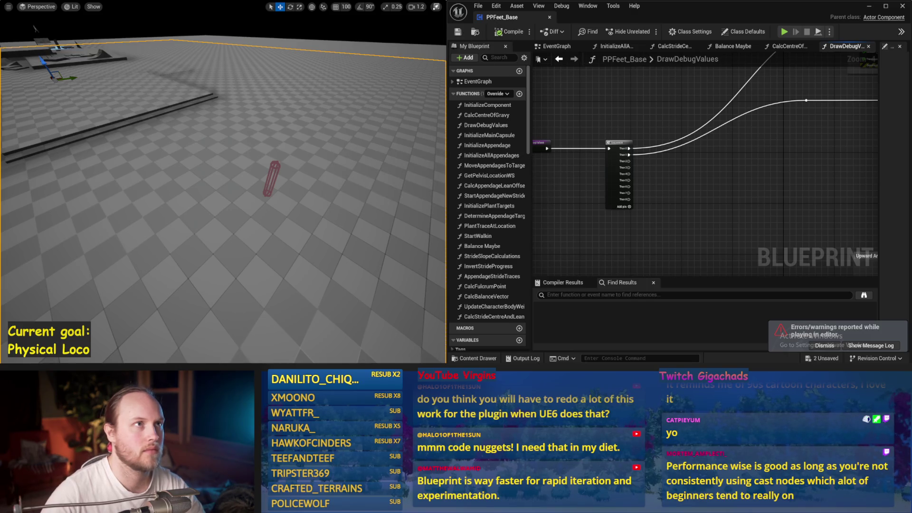
key(ctrl+s)
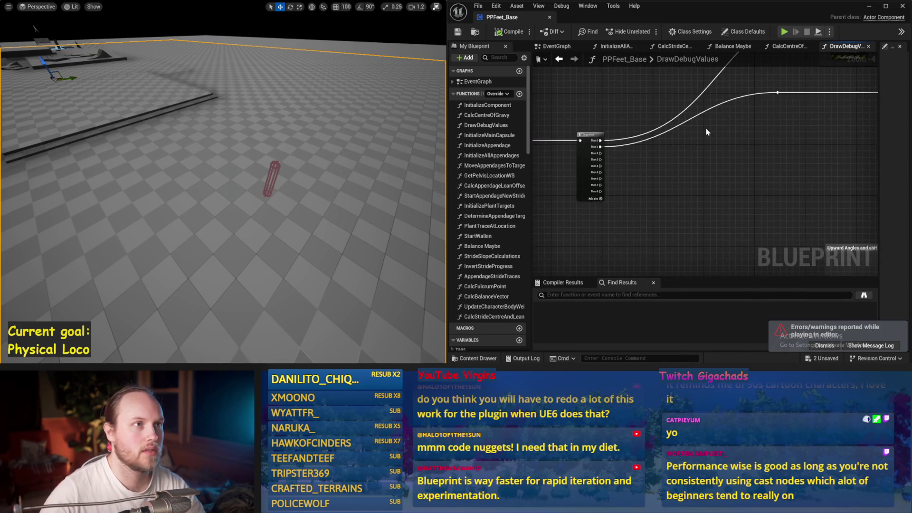
- Select the Rotation and Facing group, move it left, and save
drag(711, 132, 683, 146)
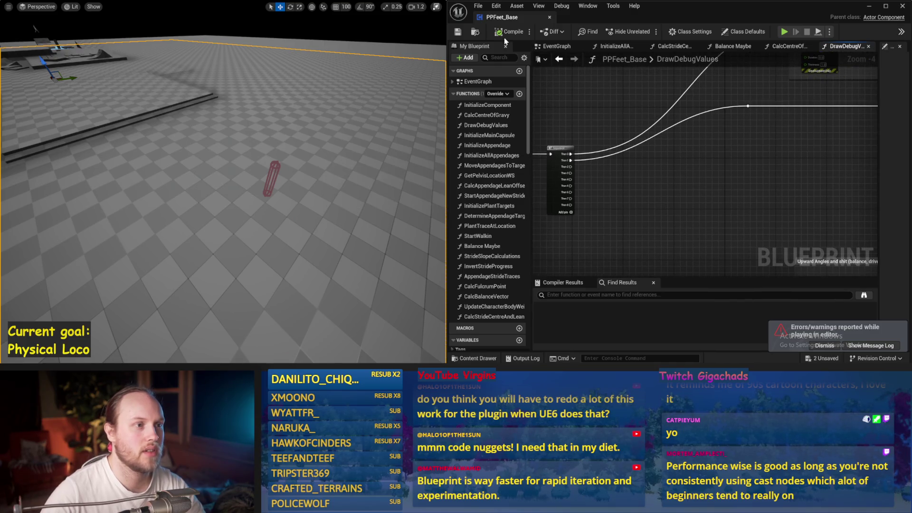
scroll(672, 169, down, 1)
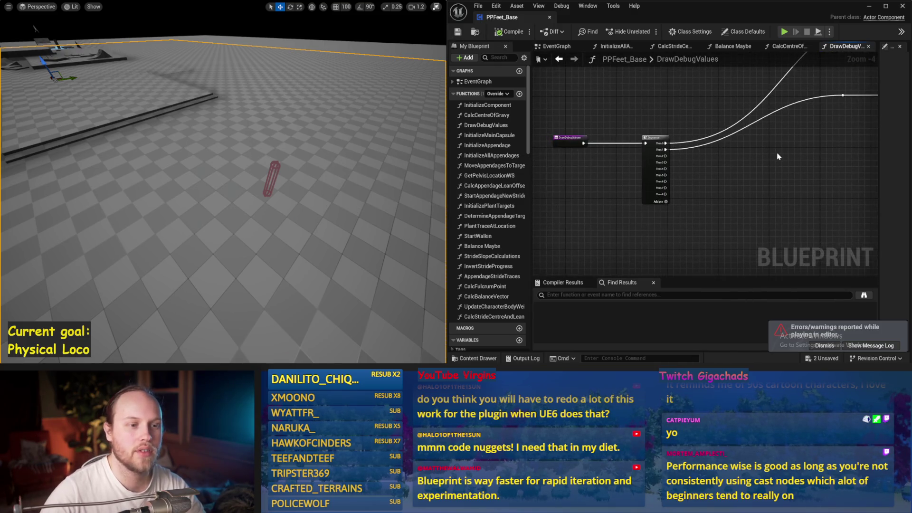
mouse_move(803, 143)
mouse_down()
mouse_move(697, 149)
mouse_move(692, 158)
mouse_move(673, 149)
mouse_move(670, 232)
mouse_move(625, 183)
mouse_up()
scroll(639, 165, down, 1)
drag(647, 125, 835, 200)
mouse_move(781, 167)
mouse_down()
mouse_move(639, 166)
mouse_move(685, 166)
mouse_up()
scroll(684, 167, up, 2)
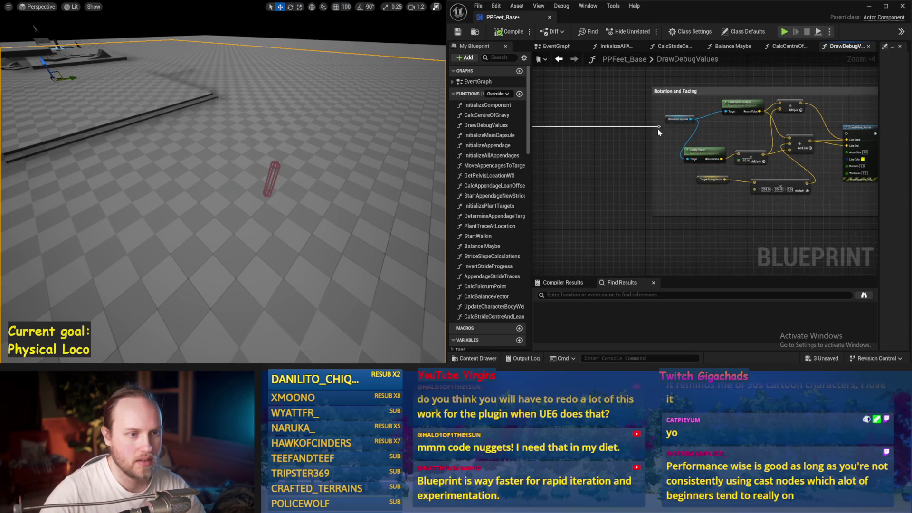
scroll(660, 133, down, 1)
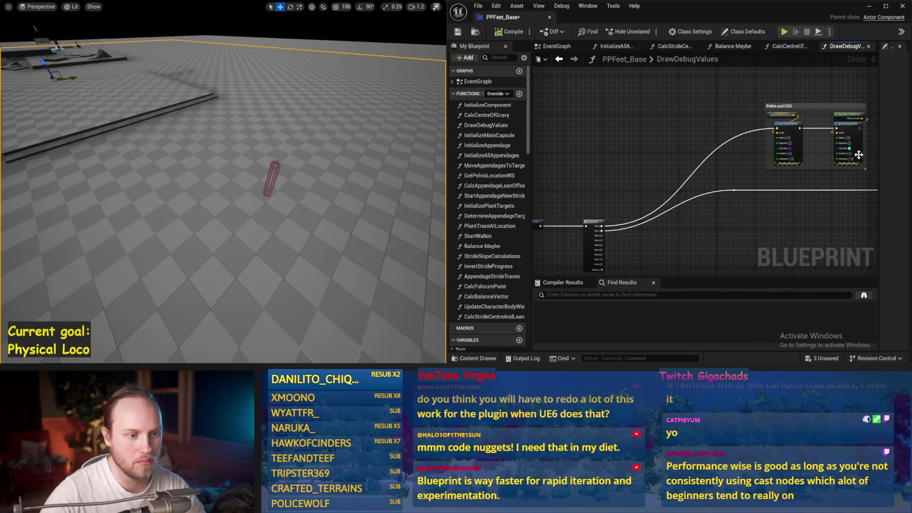
key(ctrl+s)
- Wire Sequence Then 2 into the Upward Angles nodes, reposition that group, save, and compile
drag(651, 189, 662, 136)
mouse_move(578, 129)
mouse_down()
mouse_move(608, 138)
mouse_move(734, 230)
mouse_up()
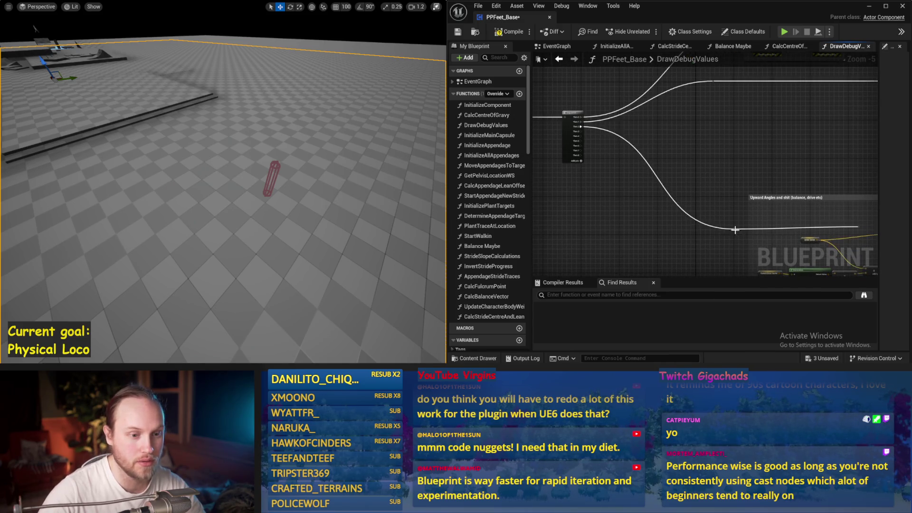
scroll(735, 230, down, 2)
mouse_move(534, 123)
mouse_down()
mouse_move(836, 189)
mouse_move(801, 177)
mouse_up()
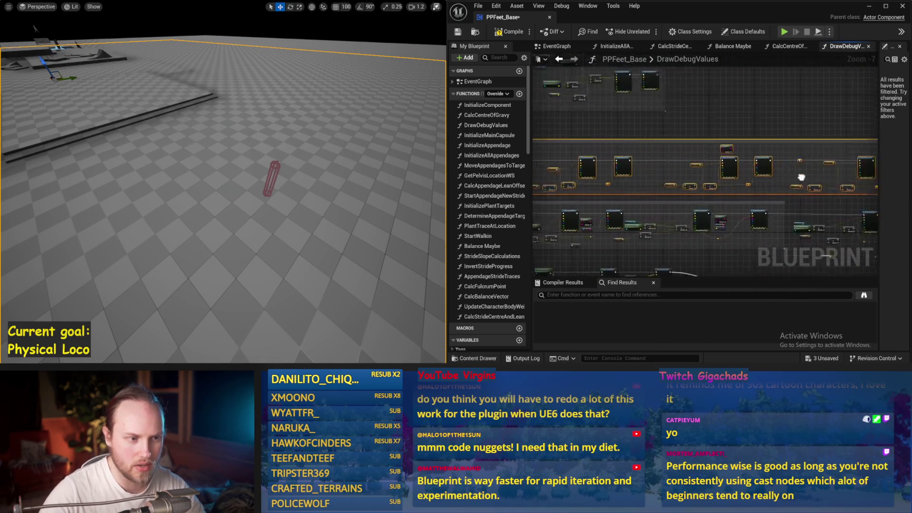
scroll(754, 181, up, 2)
drag(754, 177, 703, 196)
key(ctrl+s)
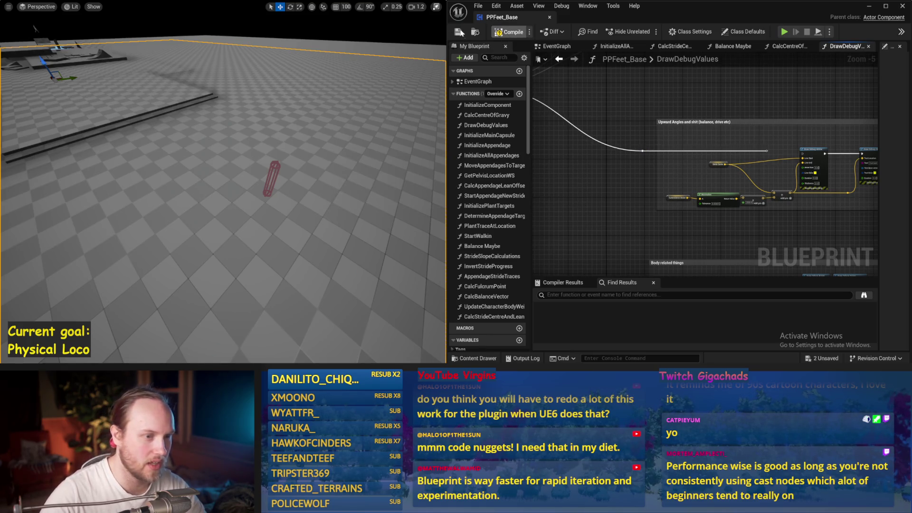
click(559, 59)
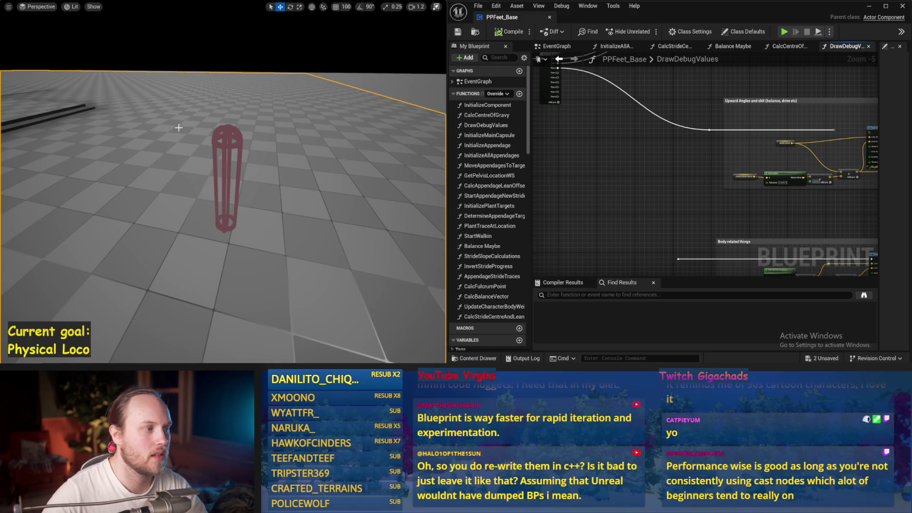
- Select the capsule in the viewport to check its camera preview, then deselect it
click(232, 139)
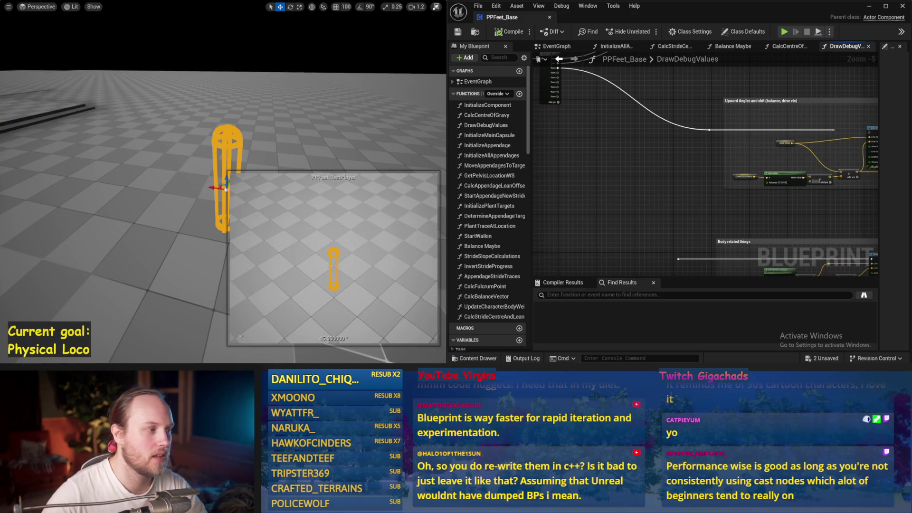
click(228, 140)
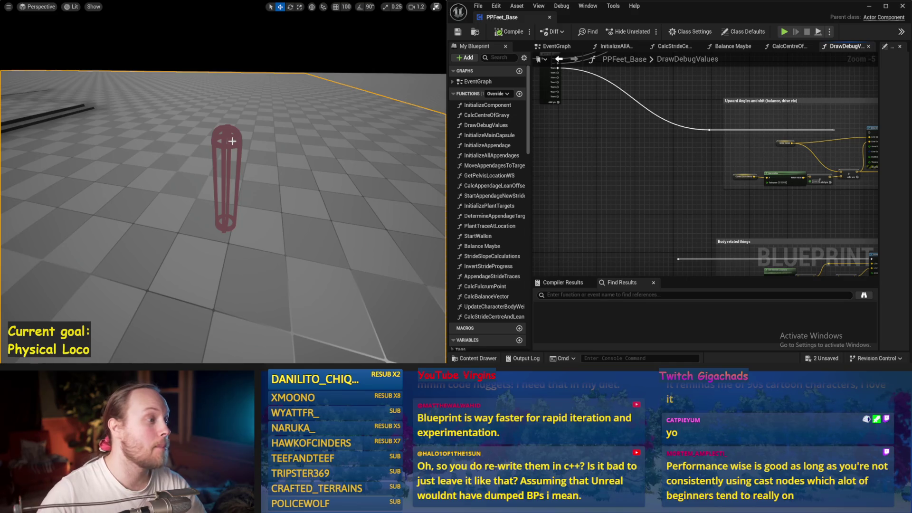
click(231, 141)
click(274, 167)
- Save all changes to PPFeet_Base
key(ctrl+s)
key(ctrl+s)
mouse_move(561, 186)
mouse_down()
mouse_move(657, 228)
mouse_move(671, 138)
mouse_move(586, 138)
mouse_up()
key(ctrl+s)
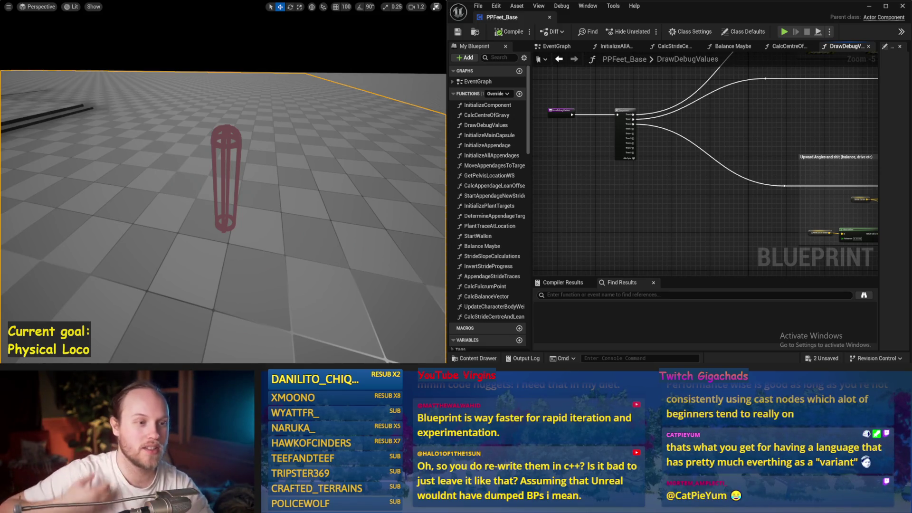
- Pan the DrawDebugValues graph and save all changes
scroll(664, 209, up, 1)
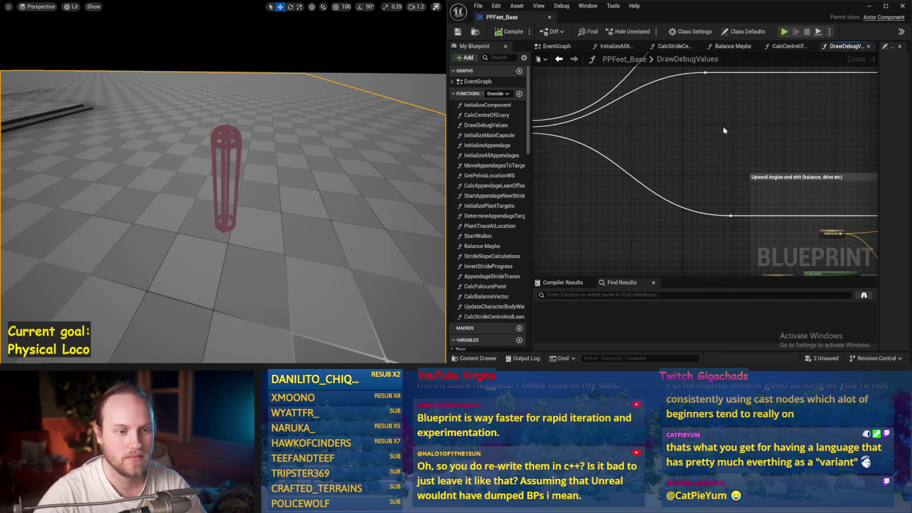
scroll(687, 125, down, 2)
drag(756, 120, 695, 112)
key(ctrl+s)
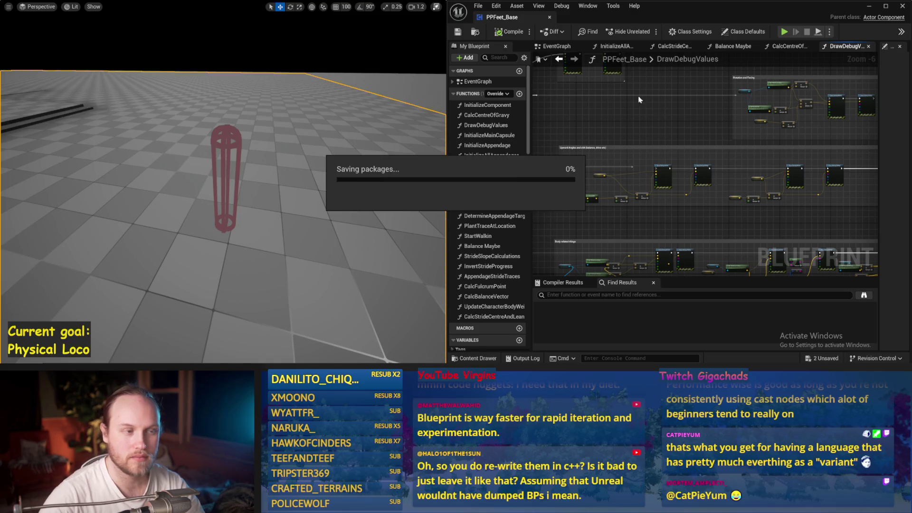
- Move the white exec wire's reroute point left and save the blueprint
scroll(666, 112, up, 2)
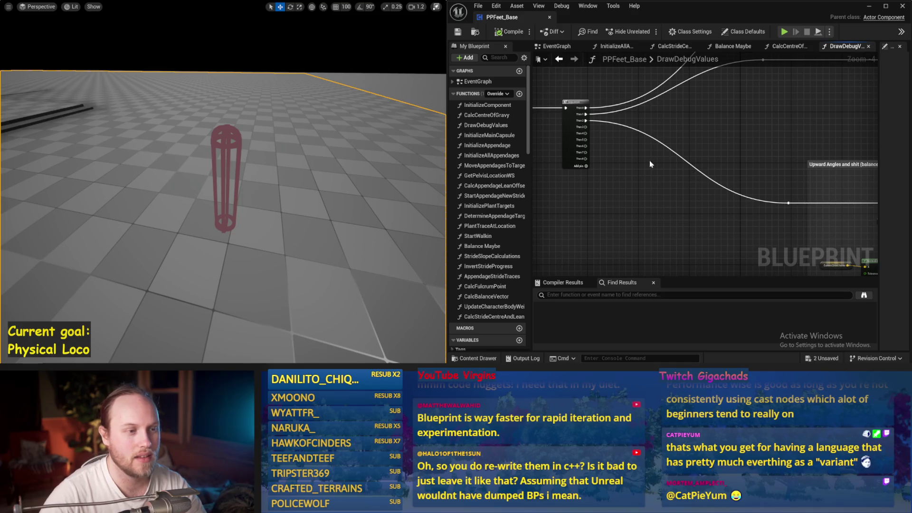
drag(650, 164, 594, 152)
drag(665, 109, 718, 132)
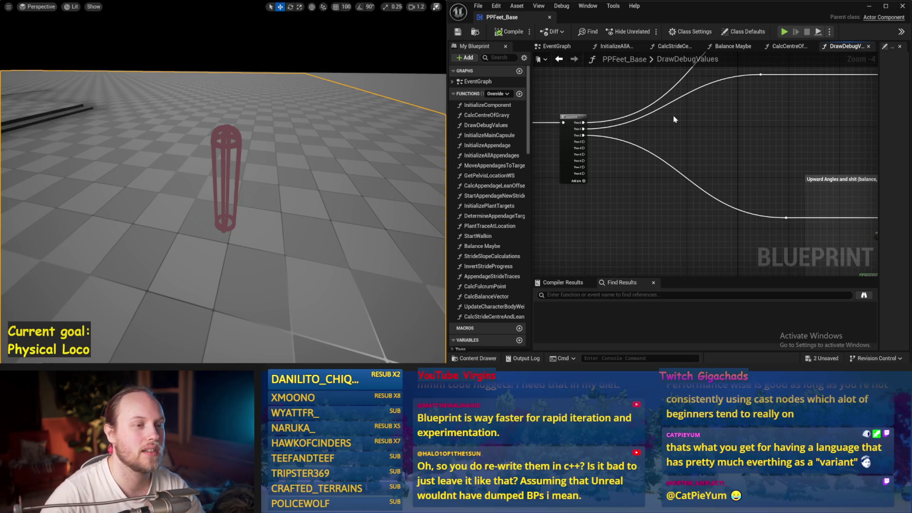
drag(673, 124, 703, 141)
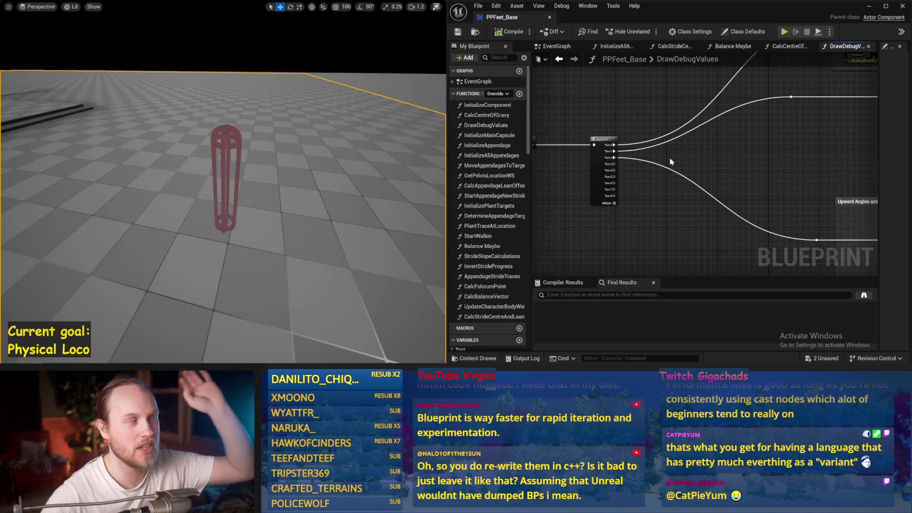
drag(741, 179, 686, 153)
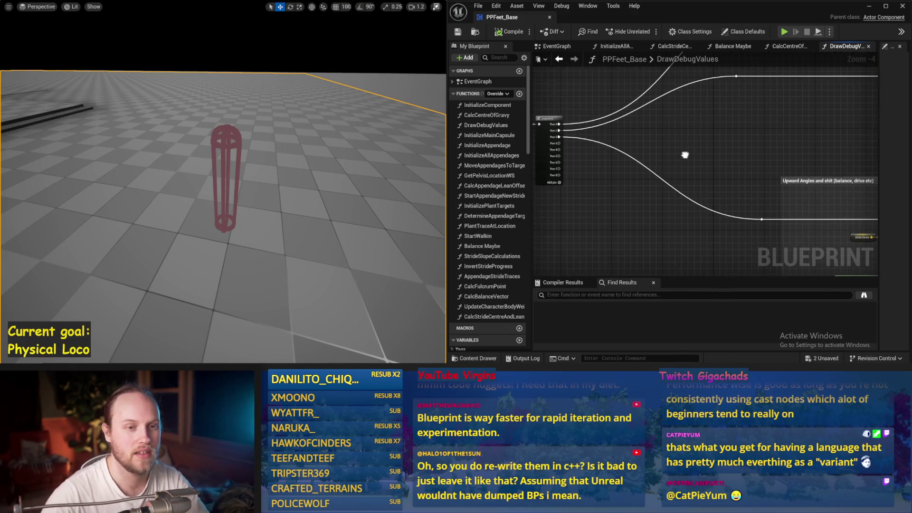
mouse_move(702, 192)
mouse_down()
mouse_move(638, 170)
mouse_move(654, 152)
mouse_up()
scroll(653, 151, down, 1)
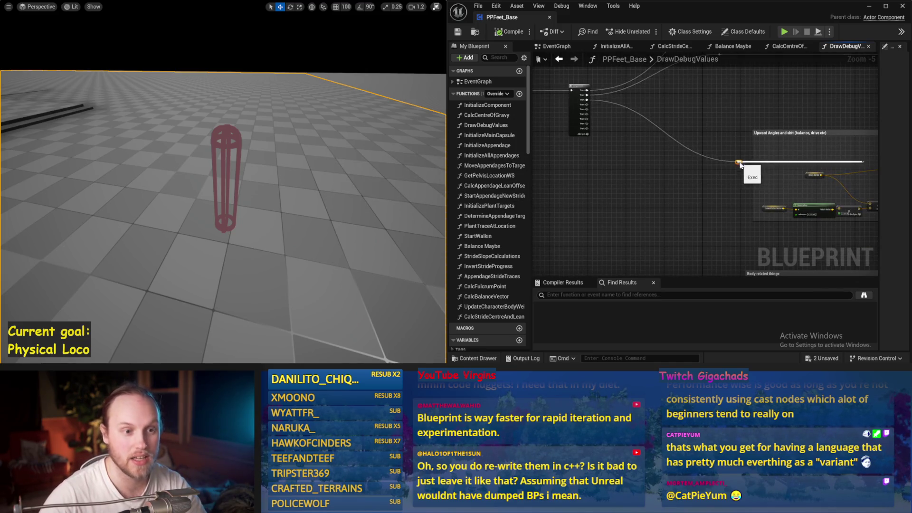
drag(743, 165, 714, 166)
key(ctrl+s)
- Box-select the angles section nodes and stretch the comment to enclose nodes up to Append
scroll(664, 167, down, 1)
mouse_move(577, 148)
mouse_down()
mouse_move(898, 227)
mouse_move(830, 226)
mouse_up()
scroll(621, 153, up, 2)
mouse_move(612, 149)
mouse_down()
mouse_move(836, 145)
mouse_move(876, 157)
mouse_up()
- Widen the Stride Related Things comment to include Draw Debug String and save
scroll(857, 156, down, 1)
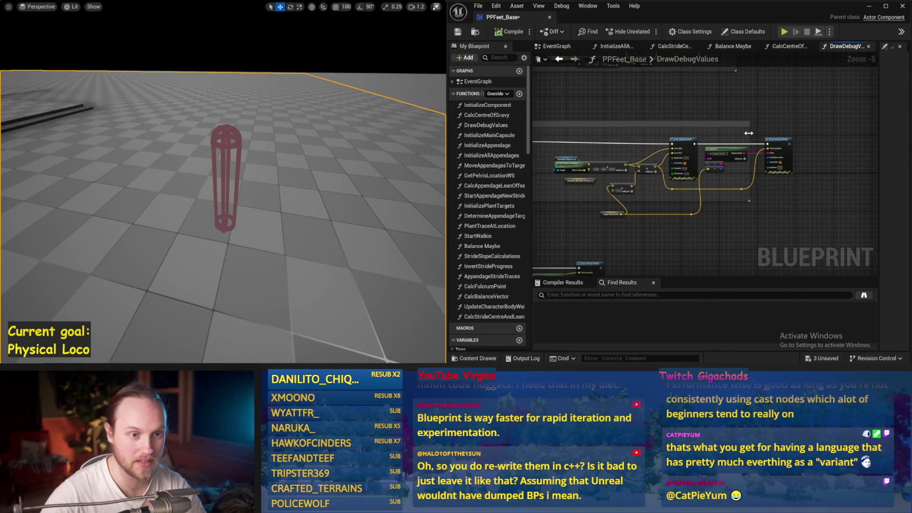
drag(749, 133, 826, 139)
scroll(698, 209, down, 1)
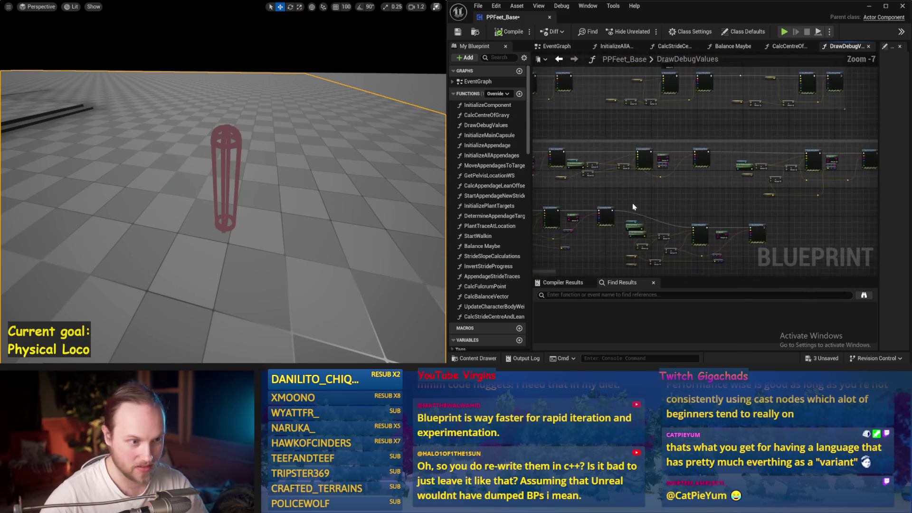
scroll(655, 193, up, 1)
key(ctrl+s)
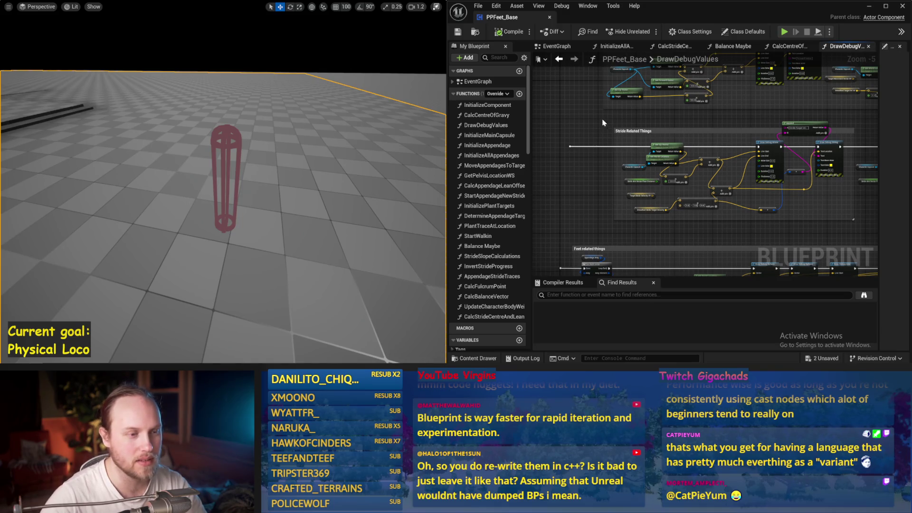
- Move Draw Debug Arrow slightly left and place Append between the Draw Debug nodes, then save
drag(714, 130, 543, 130)
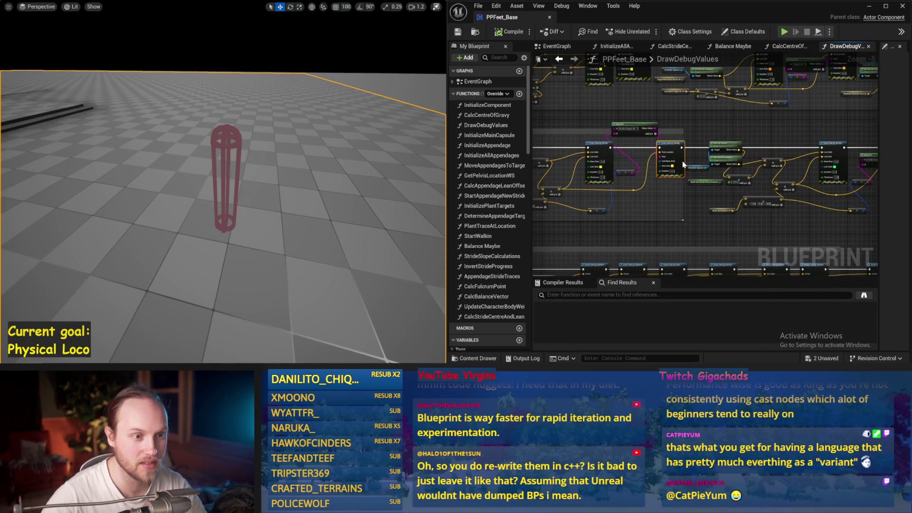
scroll(713, 147, up, 1)
drag(723, 174, 730, 232)
click(737, 175)
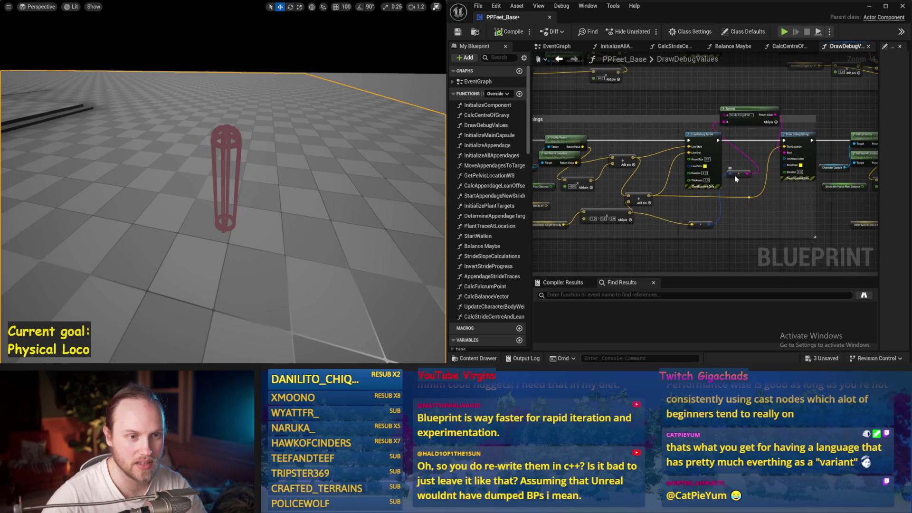
drag(703, 142, 680, 142)
drag(738, 125, 724, 167)
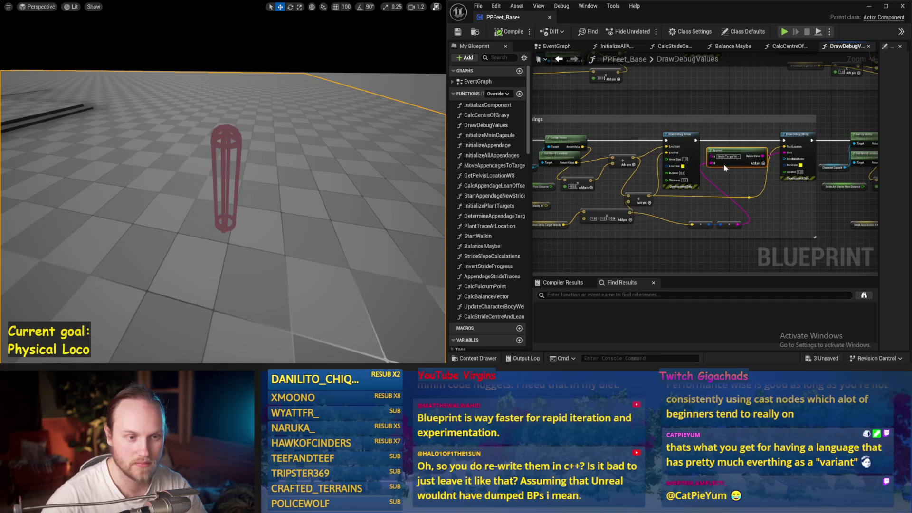
scroll(793, 206, down, 1)
key(ctrl+s)
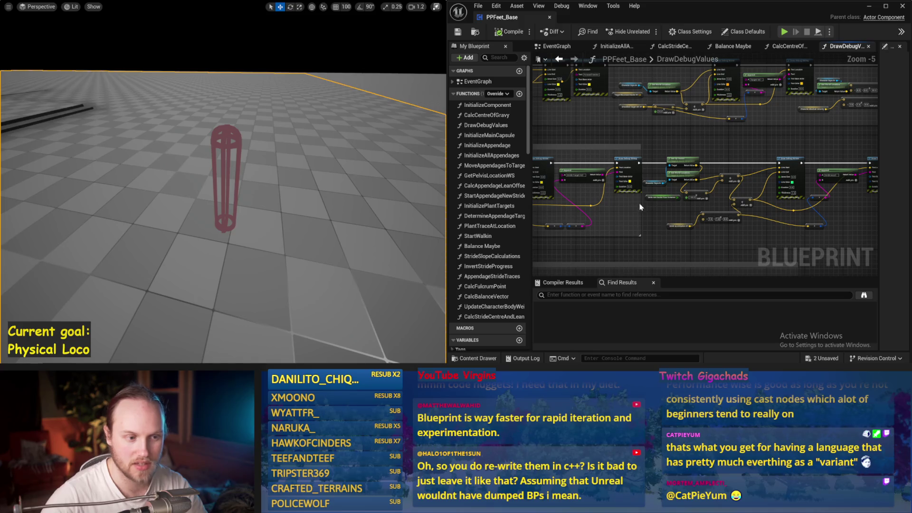
- Resize the comment around the rearranged nodes, reposition the capsule location nodes, and save
mouse_move(644, 205)
mouse_down()
mouse_move(879, 208)
mouse_move(659, 206)
mouse_move(796, 226)
mouse_move(878, 226)
mouse_move(719, 162)
mouse_move(807, 143)
mouse_move(630, 218)
mouse_move(646, 201)
mouse_up()
drag(752, 158, 752, 130)
scroll(691, 131, up, 2)
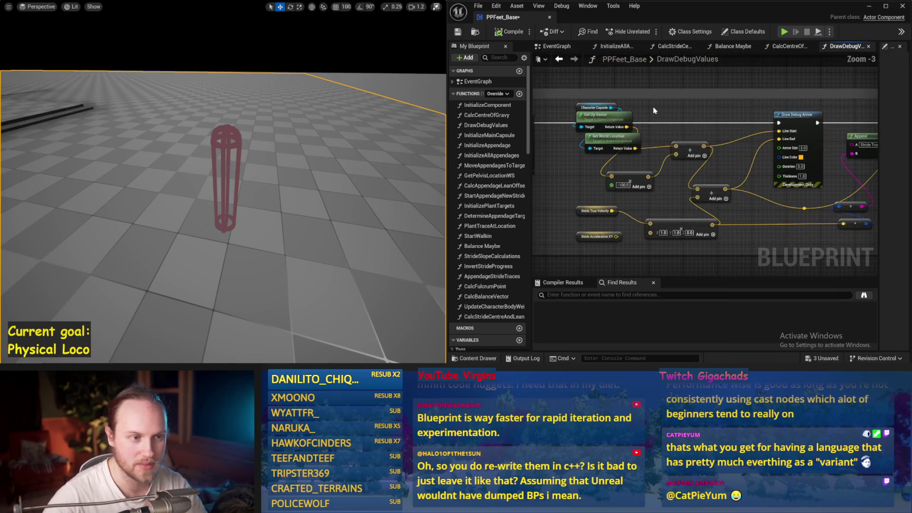
drag(615, 138, 577, 159)
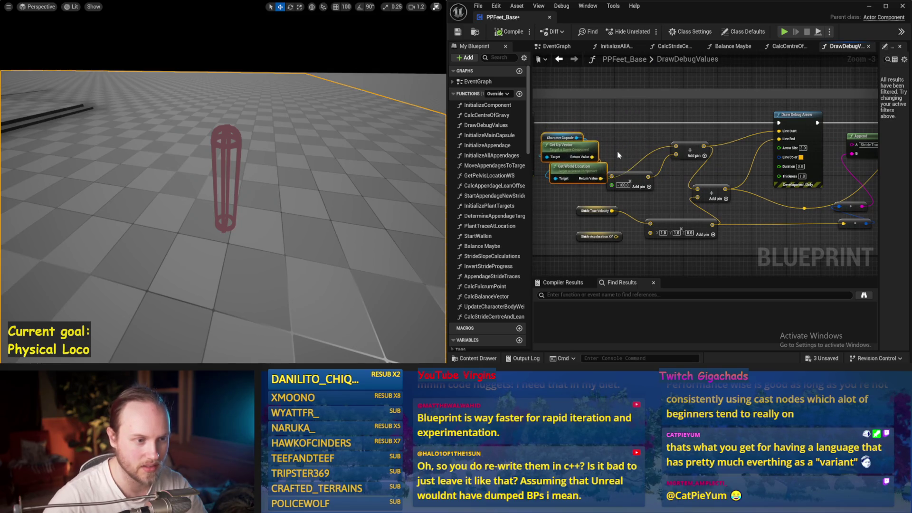
scroll(684, 151, down, 2)
key(ctrl+s)
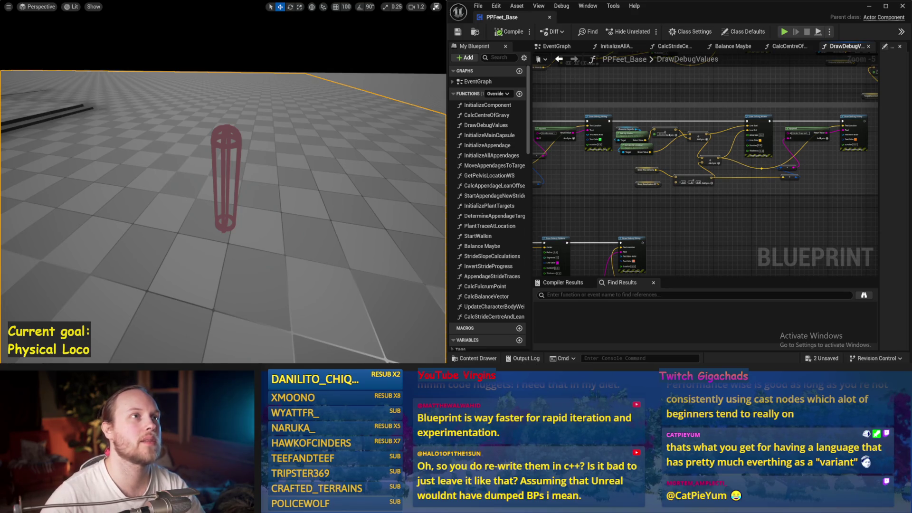
key(ctrl+s)
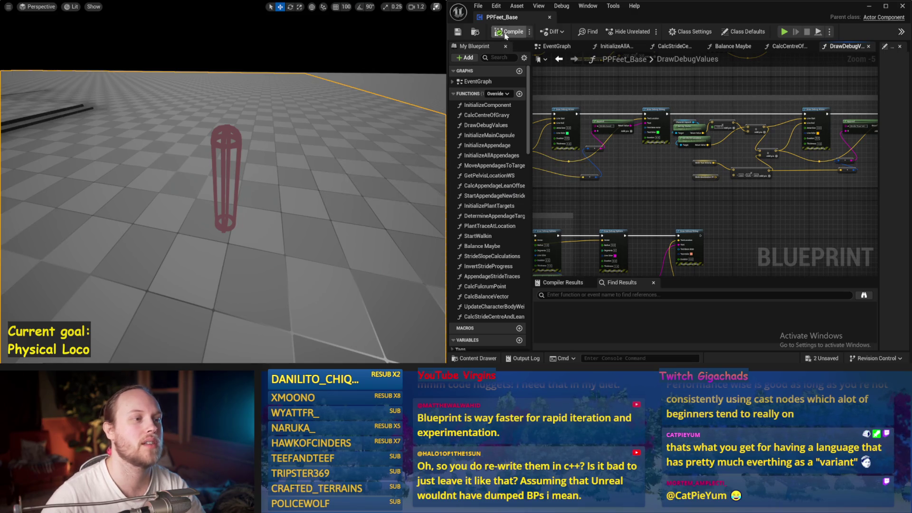
scroll(827, 200, up, 1)
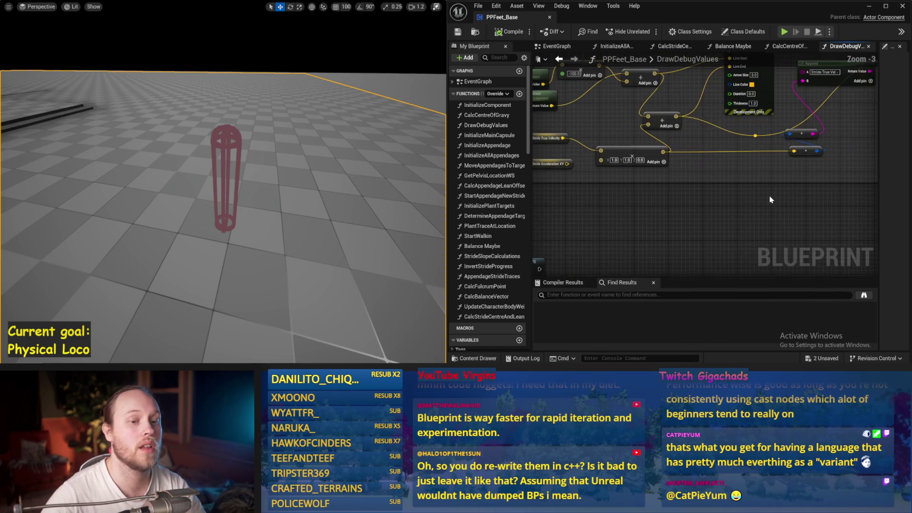
- Line up the two vector-to-string conversion nodes beside Append and save PPFeet_Base
scroll(843, 152, up, 1)
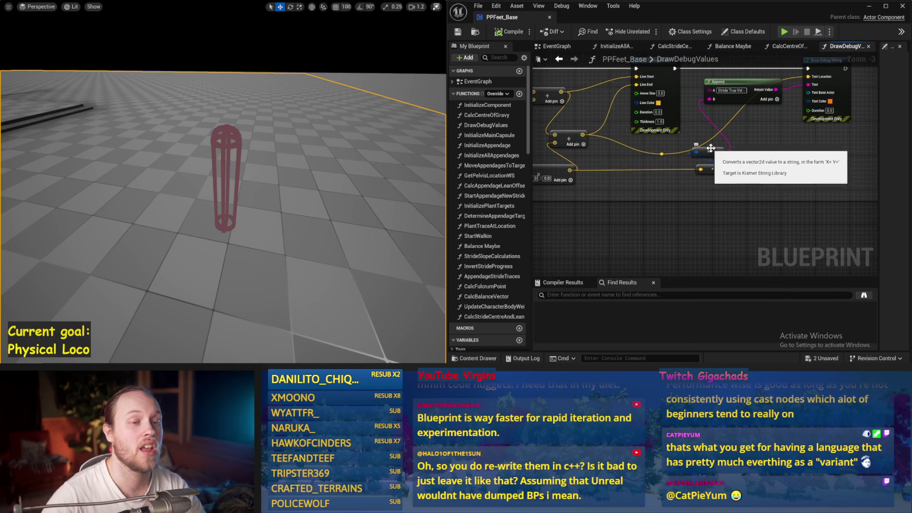
drag(704, 151, 736, 118)
mouse_move(708, 172)
mouse_down()
mouse_move(730, 168)
mouse_move(624, 199)
mouse_up()
key(ctrl+s)
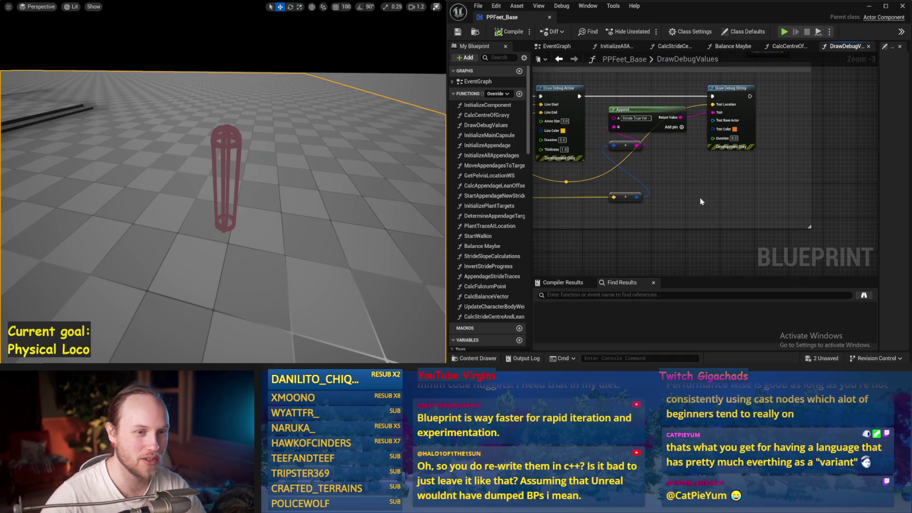
- Select the Get World Location and Break nodes, undo a stray move, and save
scroll(701, 201, down, 1)
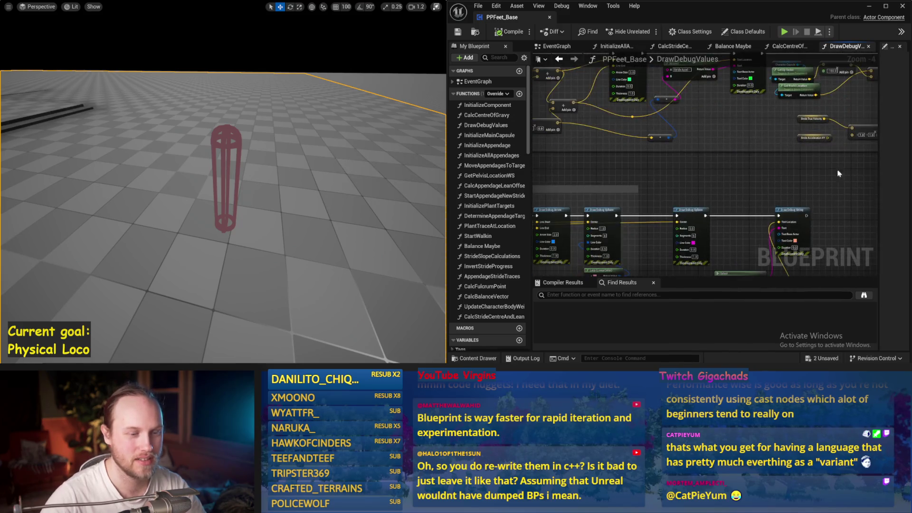
scroll(838, 173, down, 1)
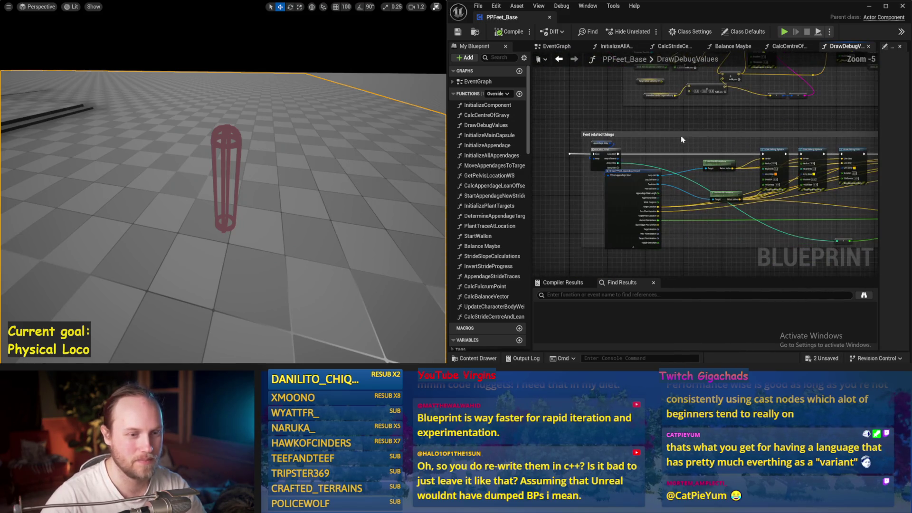
scroll(698, 185, up, 1)
click(717, 181)
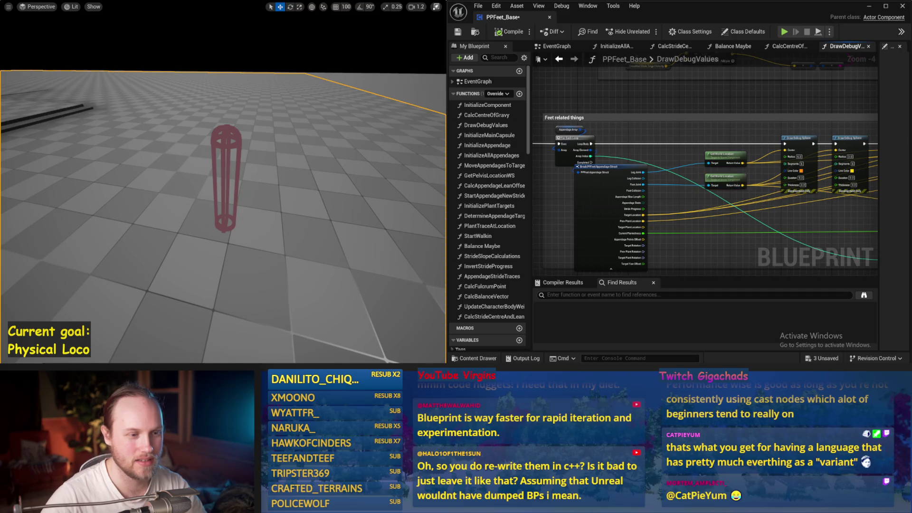
key(ctrl+s)
click(612, 200)
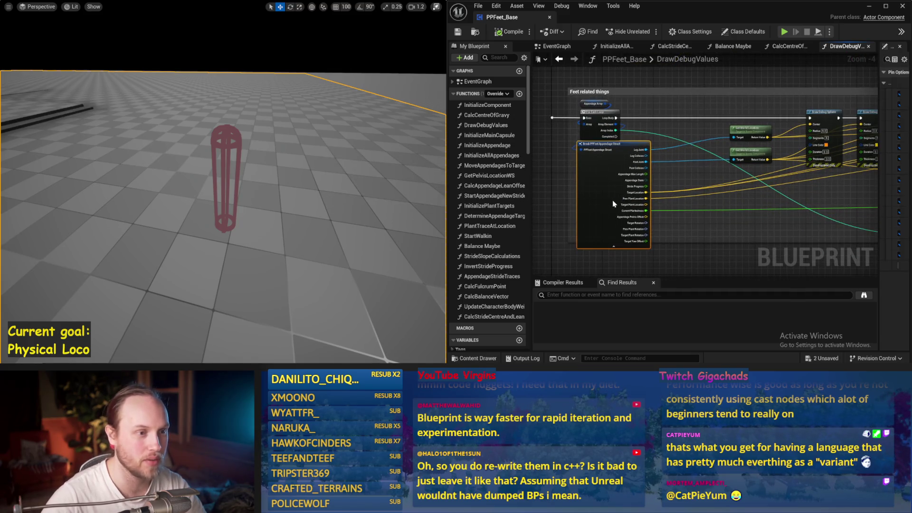
mouse_move(614, 201)
mouse_down()
mouse_move(655, 190)
mouse_move(674, 161)
mouse_move(640, 199)
mouse_move(663, 138)
mouse_up()
scroll(657, 202, down, 2)
mouse_move(609, 216)
mouse_down()
mouse_move(647, 210)
mouse_move(657, 171)
mouse_move(665, 210)
mouse_move(690, 151)
mouse_move(672, 137)
mouse_move(654, 150)
mouse_up()
key(ctrl+z)
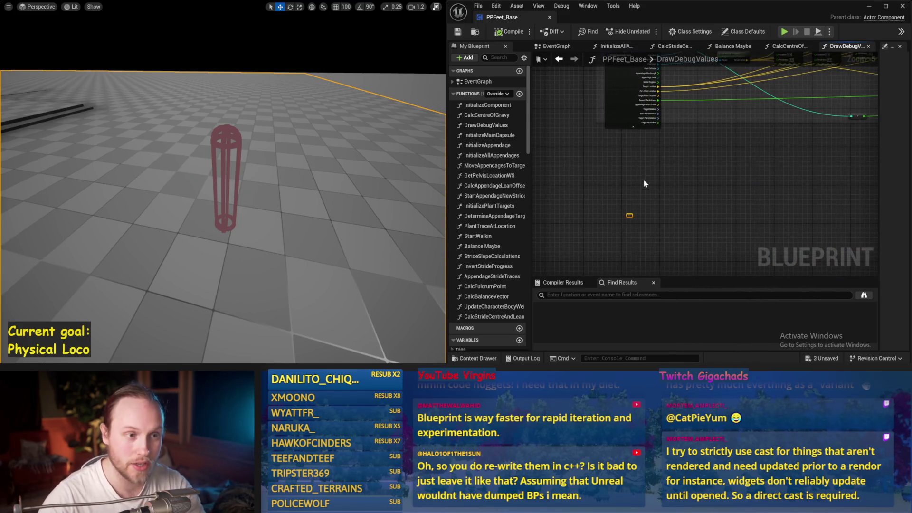
key(ctrl+s)
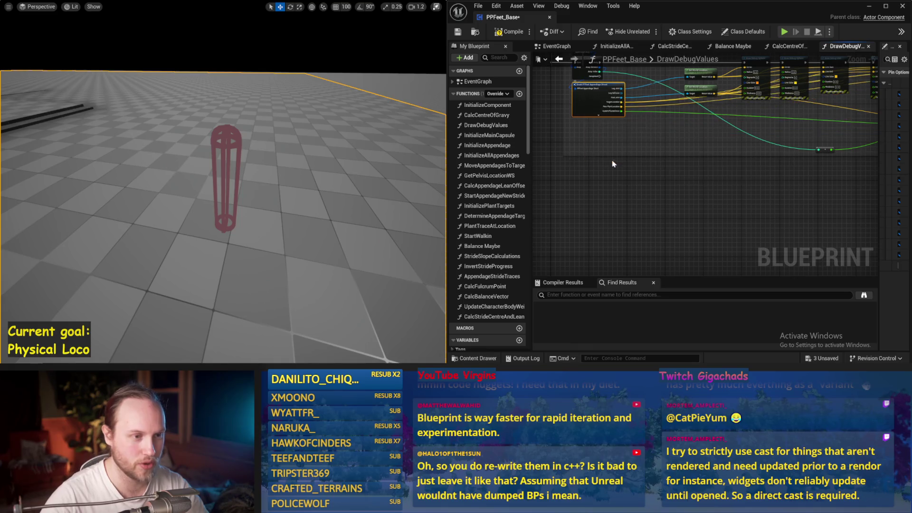
- Look over the Feet related things nodes and save the blueprint again
scroll(711, 129, down, 1)
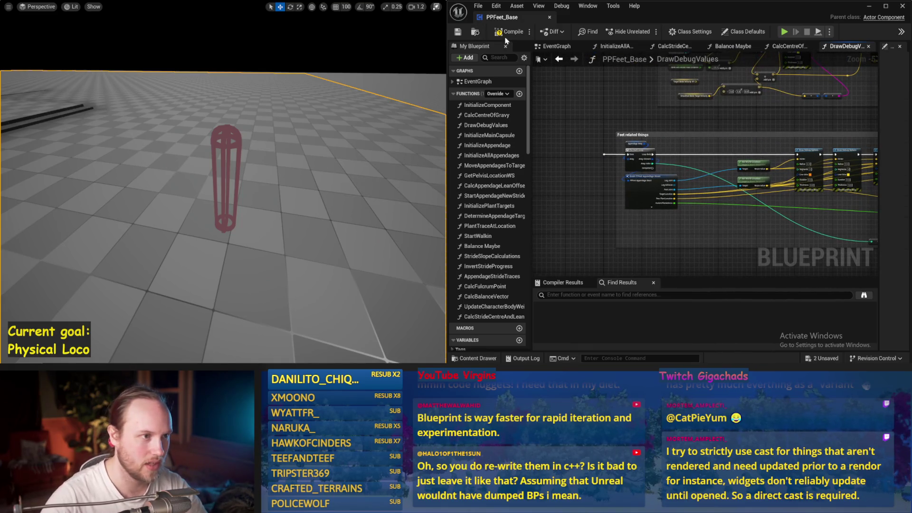
drag(772, 133, 711, 158)
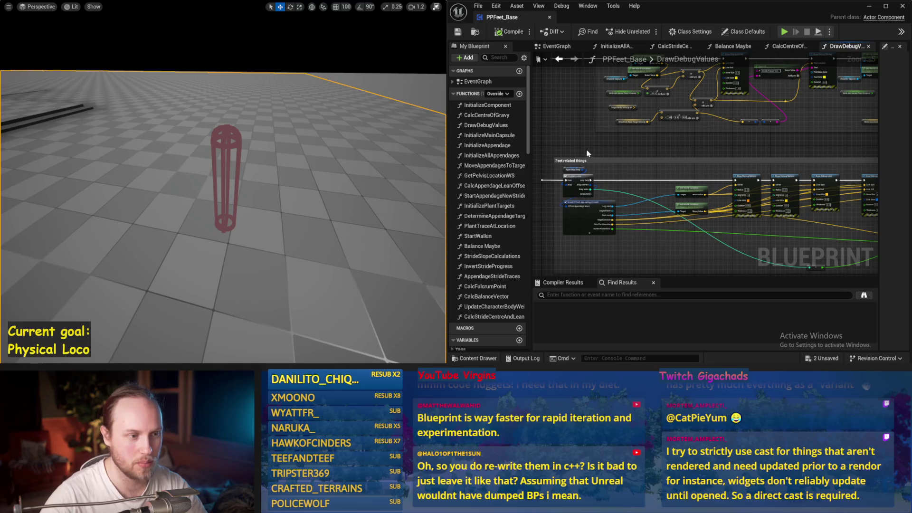
scroll(658, 170, down, 1)
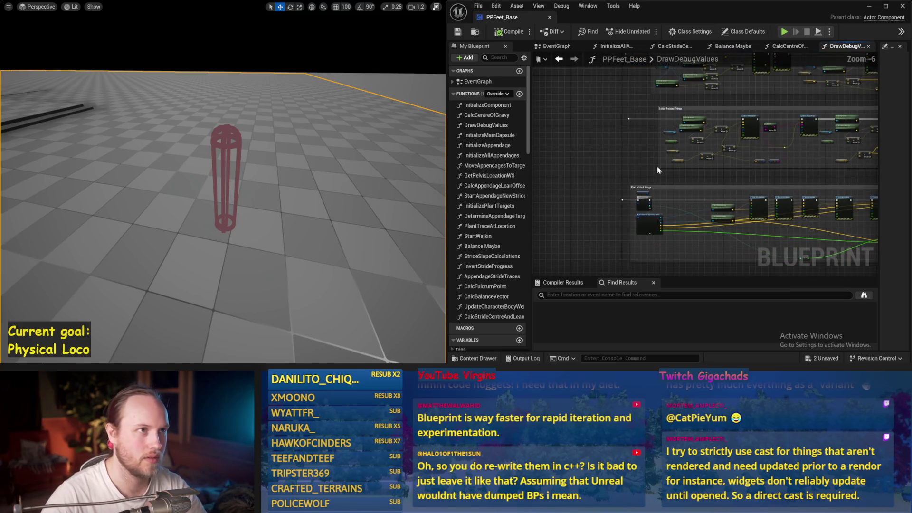
drag(717, 171, 726, 162)
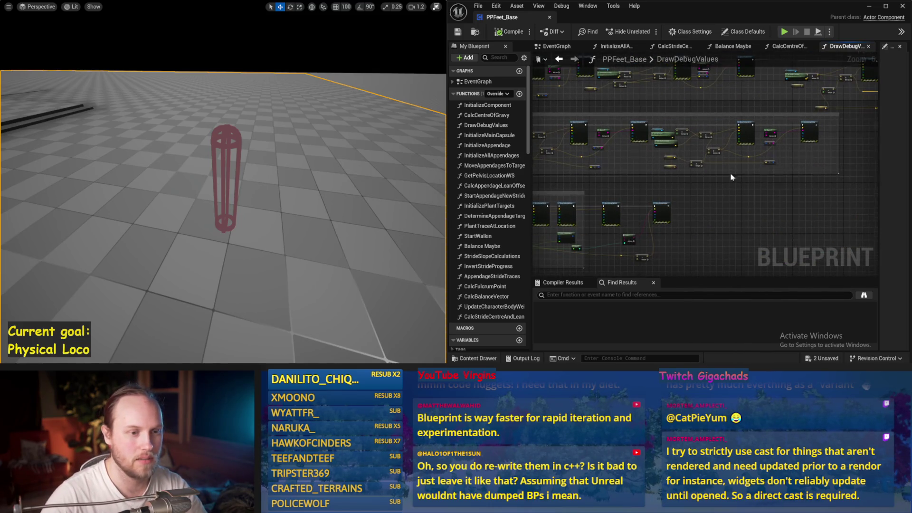
scroll(733, 167, up, 1)
key(ctrl+s)
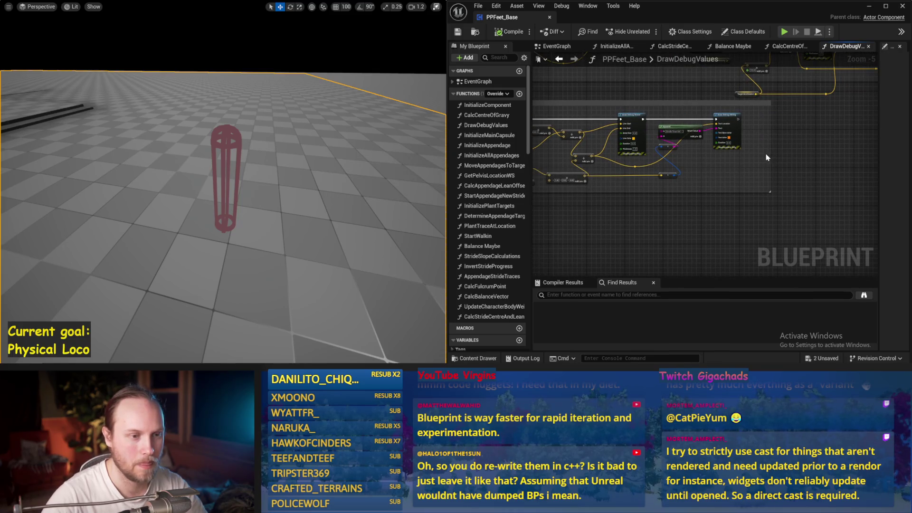
drag(638, 228, 723, 235)
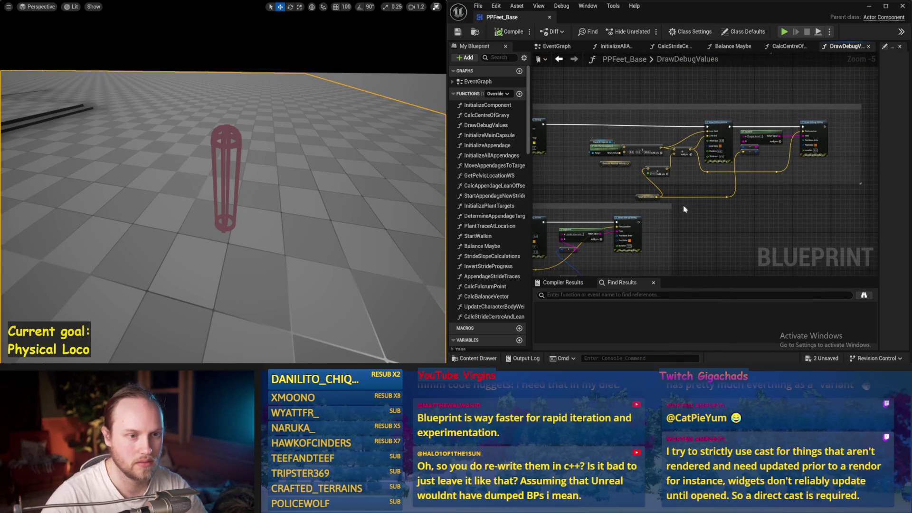
- Survey the Body, Stride and Rotation and Facing debug-draw comment blocks
drag(683, 209, 755, 200)
drag(684, 196, 628, 166)
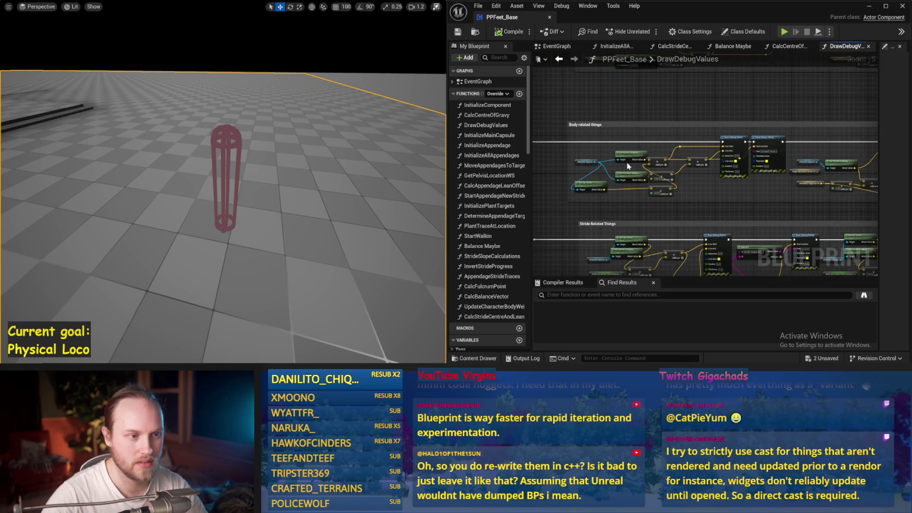
scroll(591, 126, up, 1)
mouse_move(666, 202)
mouse_down()
mouse_move(547, 196)
mouse_move(827, 194)
mouse_up()
drag(737, 208, 599, 182)
scroll(655, 203, down, 2)
mouse_move(655, 203)
mouse_down()
mouse_move(643, 237)
mouse_move(678, 255)
mouse_move(768, 234)
mouse_up()
scroll(675, 170, up, 1)
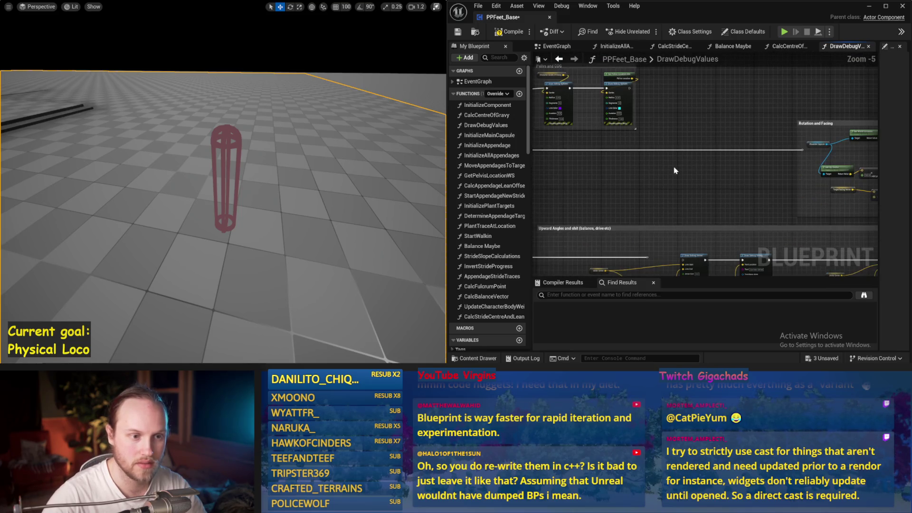
- Paste the debug drawing nodes, undo the paste, add an exec-wire reroute, and save
key(ctrl+v)
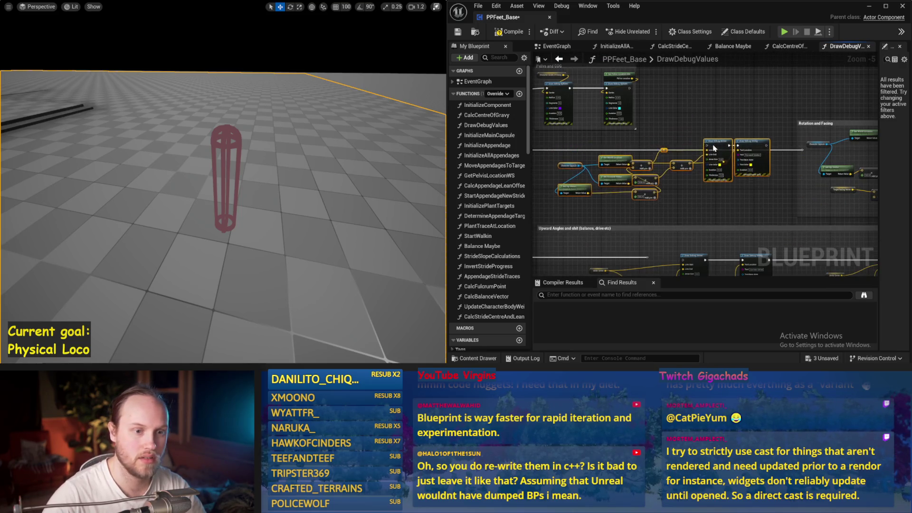
click(627, 124)
drag(522, 152, 612, 144)
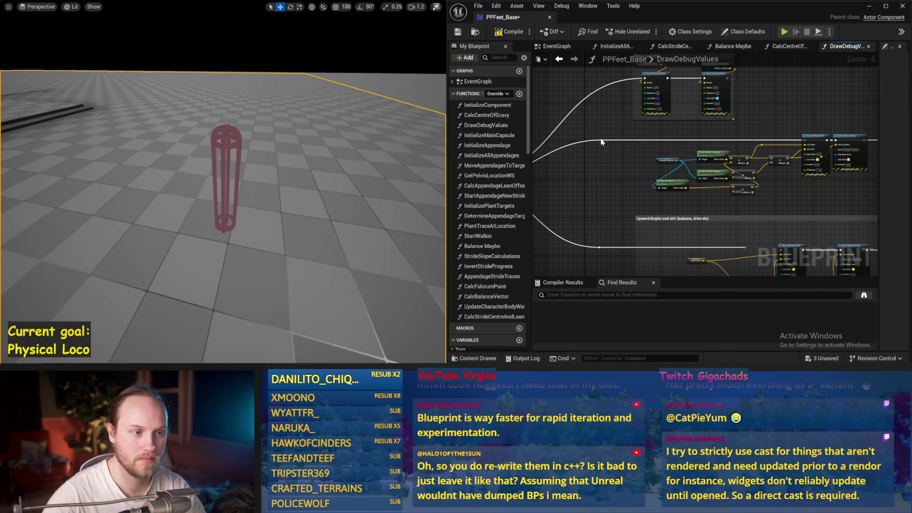
mouse_move(843, 143)
mouse_down()
mouse_move(648, 148)
mouse_move(836, 153)
mouse_move(825, 151)
mouse_up()
key(ctrl+z)
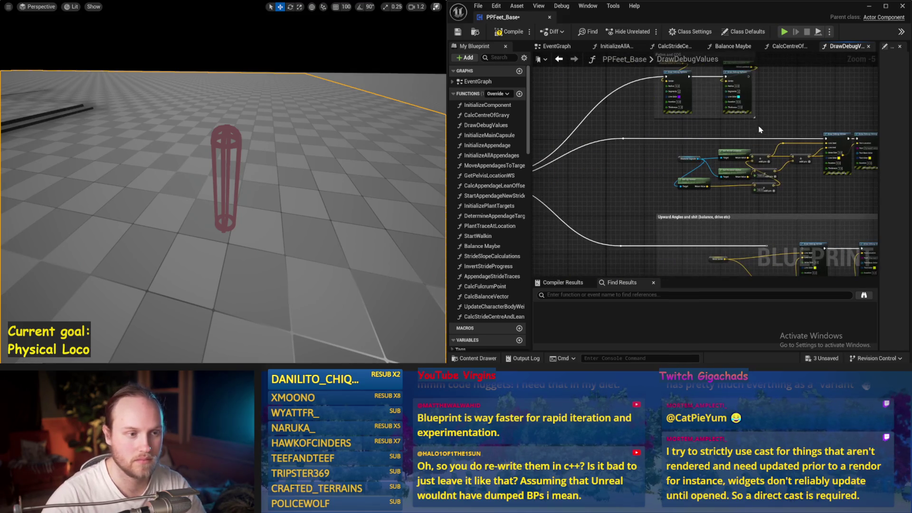
double_click(757, 138)
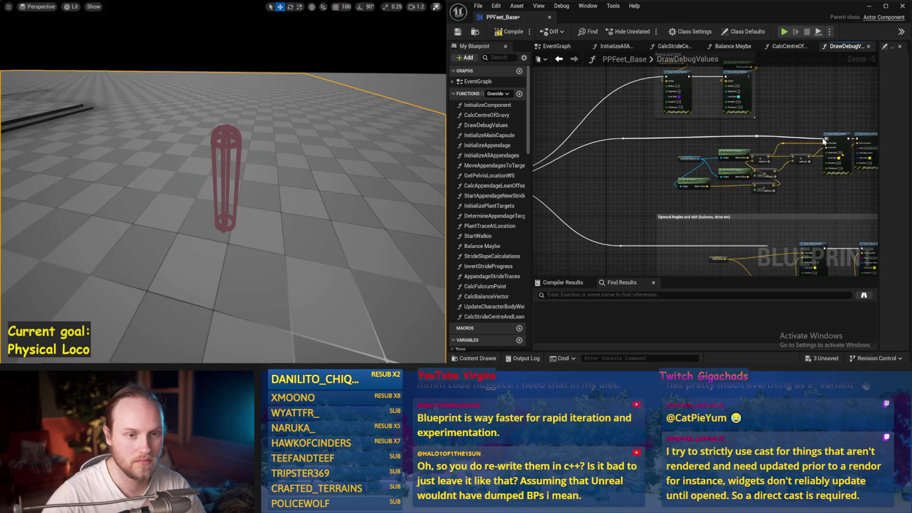
mouse_move(831, 126)
mouse_down()
mouse_move(689, 138)
mouse_move(731, 51)
mouse_move(708, 130)
mouse_up()
key(ctrl+s)
- Start a 'rotat' node search from a wire, cancel it, and save
mouse_move(634, 125)
mouse_down()
mouse_move(698, 174)
mouse_move(542, 173)
mouse_up()
mouse_move(874, 157)
mouse_down()
mouse_move(623, 157)
mouse_move(649, 154)
mouse_up()
text(rotat)
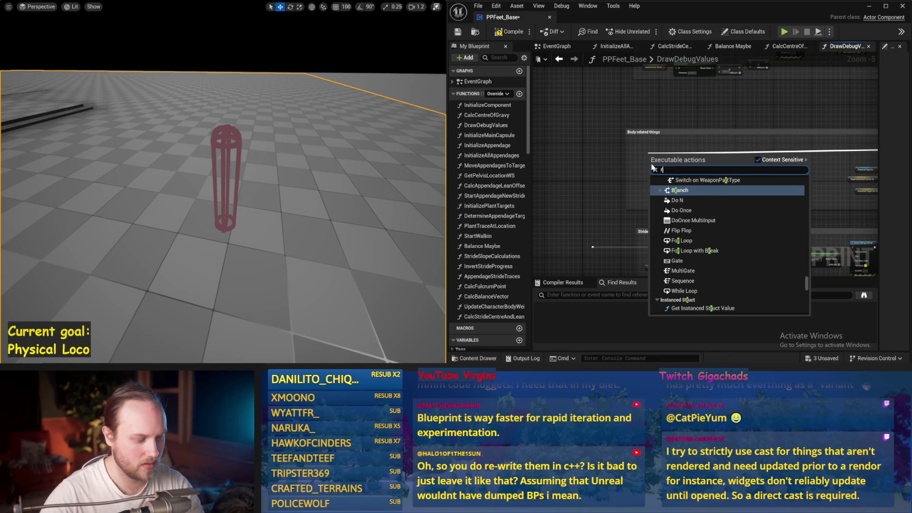
key(Escape)
scroll(791, 169, up, 1)
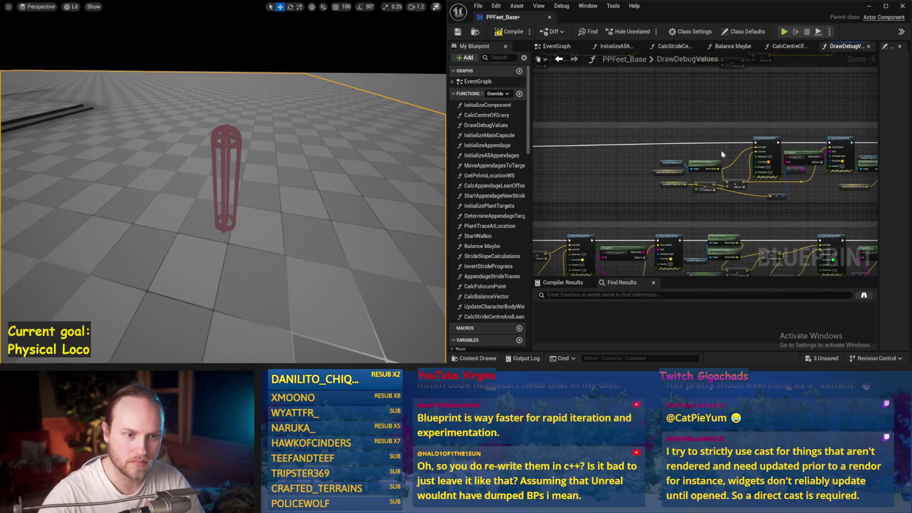
key(ctrl+s)
- Pan along the debug arrow and Target Acceleration nodes to centre Draw Debug String
drag(768, 180, 543, 164)
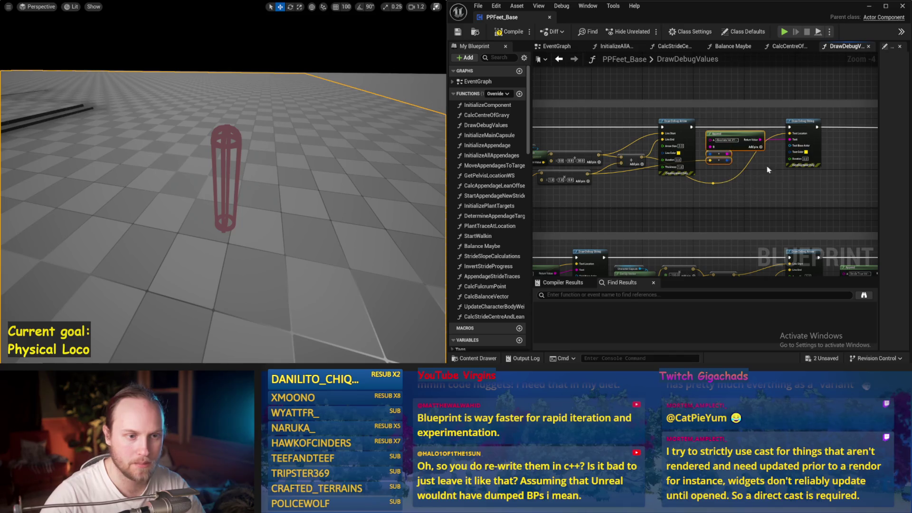
drag(768, 170, 585, 181)
drag(700, 177, 544, 178)
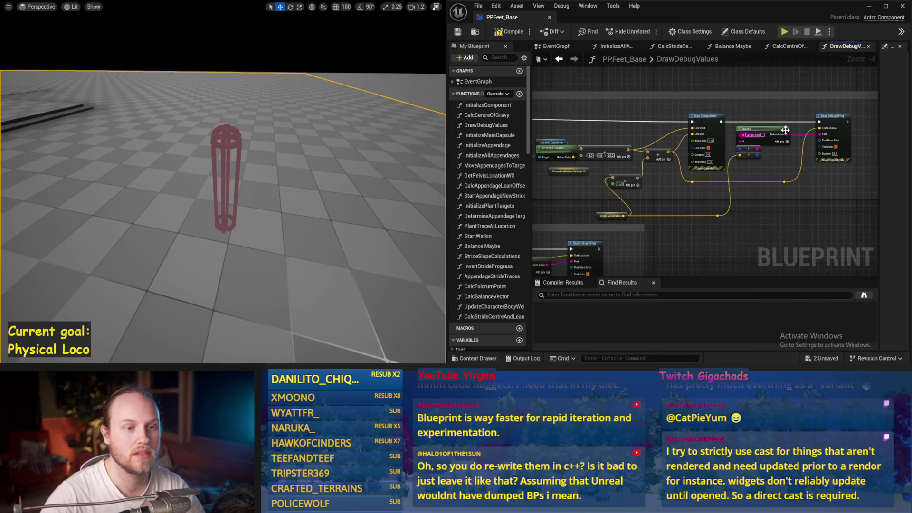
mouse_move(785, 163)
mouse_down()
mouse_move(668, 188)
mouse_move(790, 195)
mouse_up()
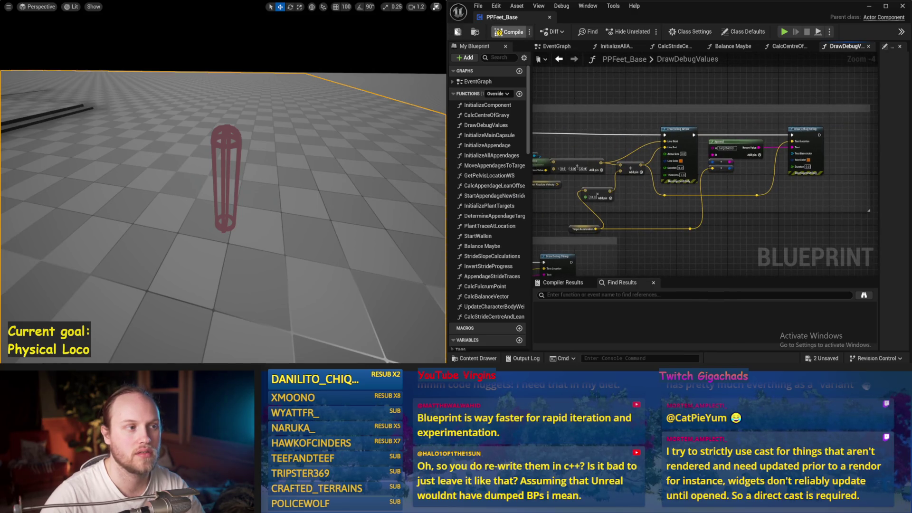
- Compile, retitle the Body related things comment as a CoG velocity/acceleration label, and save
click(509, 32)
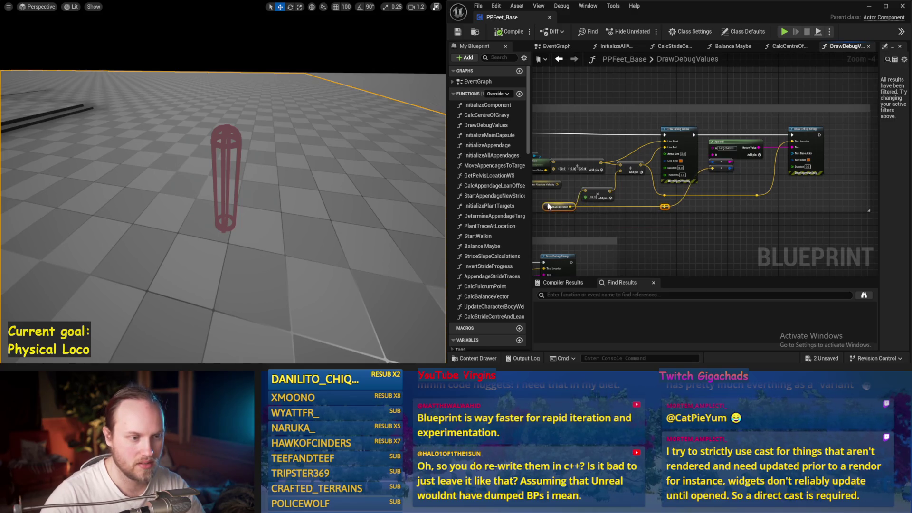
scroll(559, 215, down, 1)
mouse_move(559, 214)
mouse_down()
mouse_move(689, 181)
mouse_move(778, 137)
mouse_up()
scroll(630, 157, up, 1)
click(621, 157)
double_click(617, 157)
text(CoG Vel Accel etc)
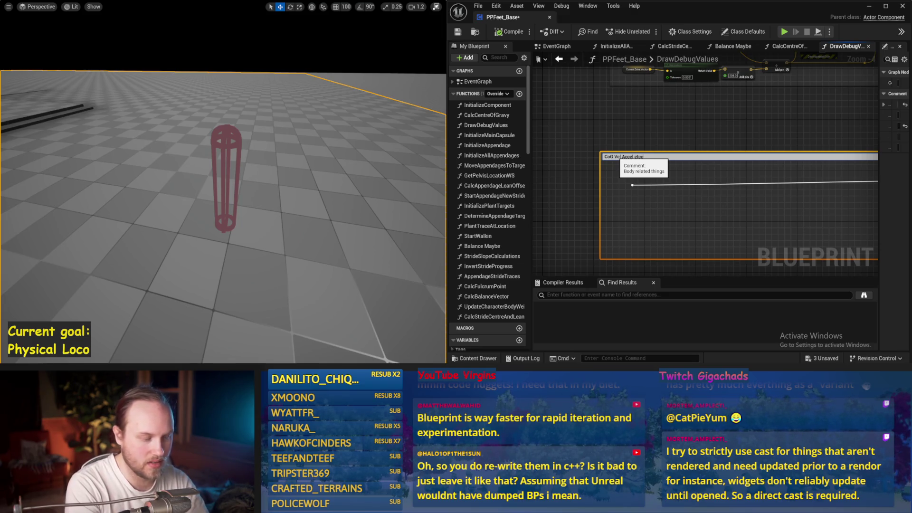
key(Return)
scroll(664, 205, down, 1)
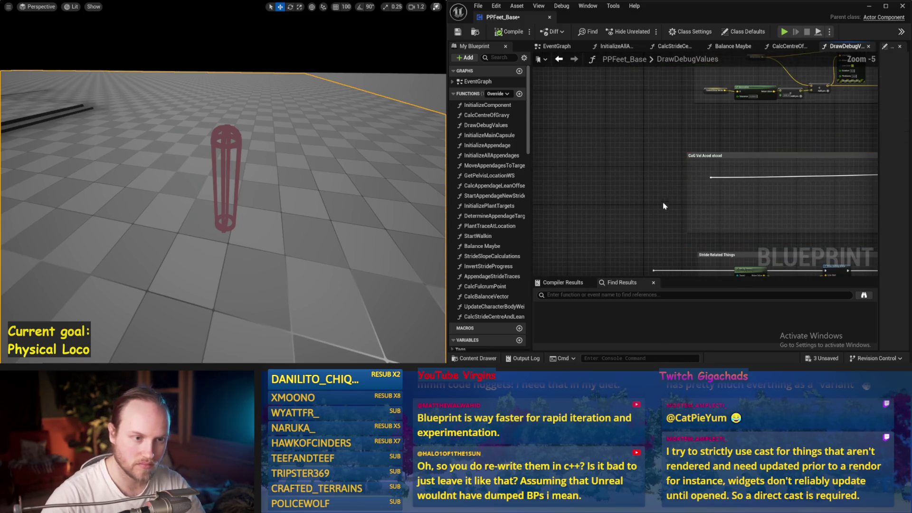
key(ctrl+s)
- Move the Get World Location node down and right, then save
scroll(657, 210, up, 1)
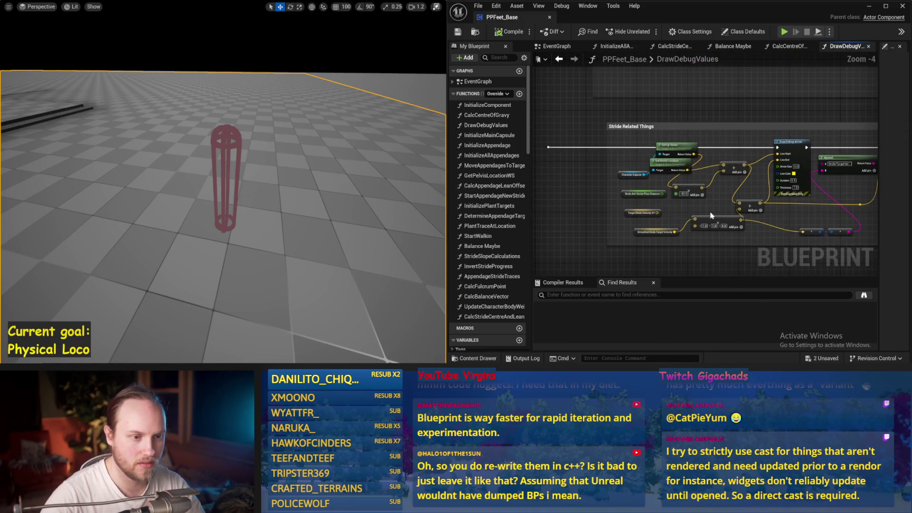
scroll(718, 190, up, 1)
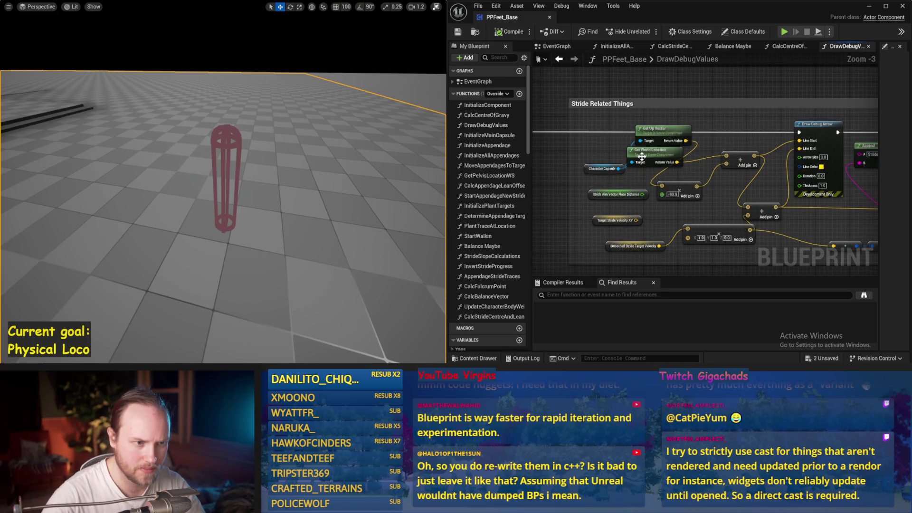
drag(642, 156, 657, 159)
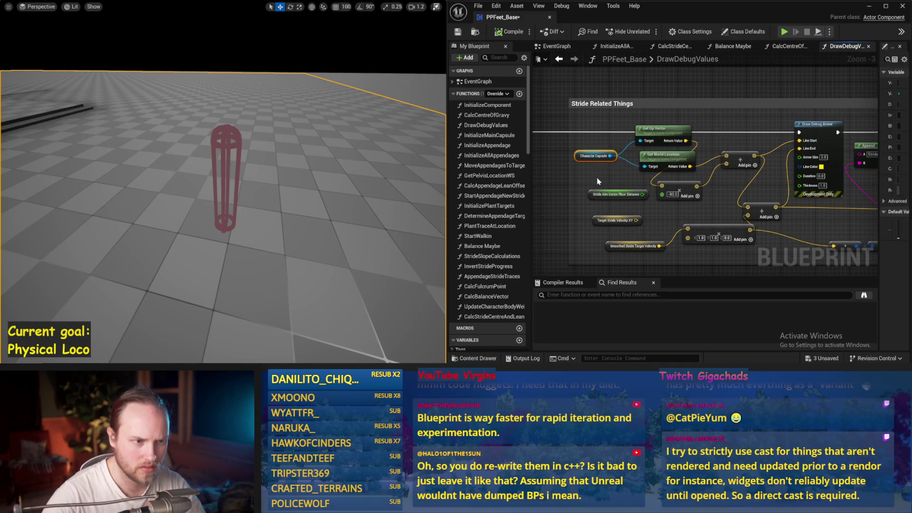
key(ctrl+s)
scroll(706, 152, down, 1)
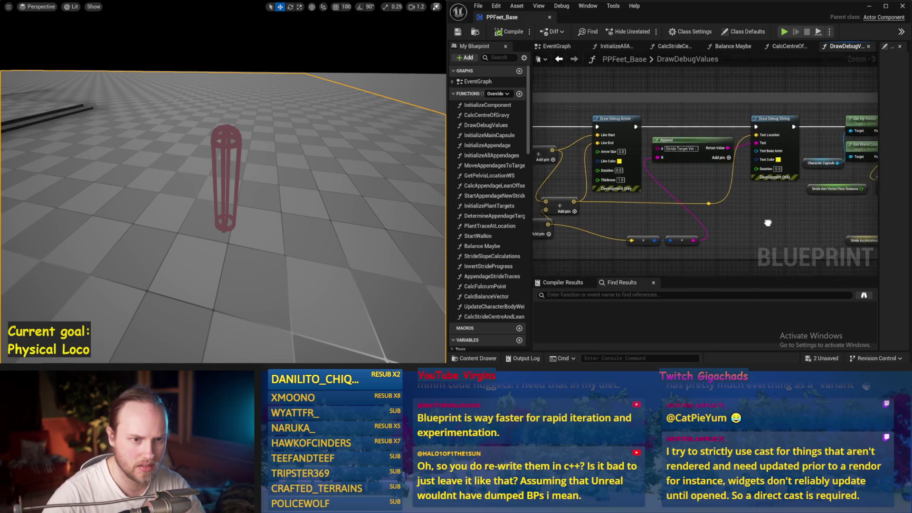
drag(689, 203, 641, 200)
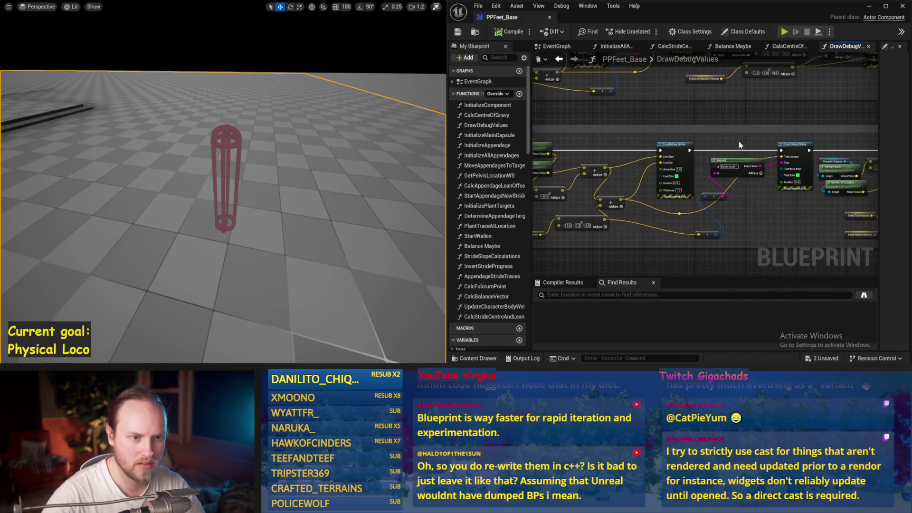
key(ctrl+s)
- Review the Stride, Feet and Draw Debug nodes, save, and launch a play-in-editor run
mouse_move(765, 217)
mouse_down()
mouse_move(844, 229)
mouse_move(655, 214)
mouse_up()
drag(699, 181, 878, 132)
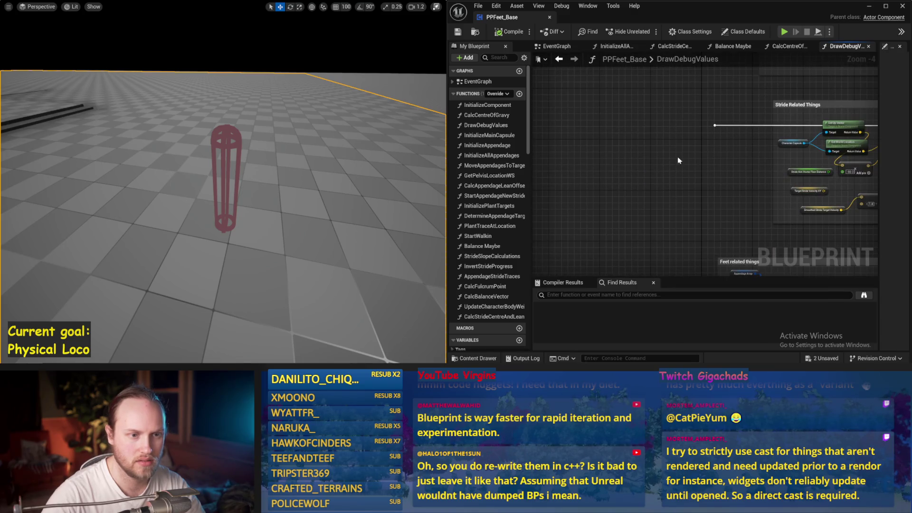
drag(678, 161, 673, 153)
key(ctrl+s)
mouse_move(722, 174)
mouse_down()
mouse_move(575, 159)
mouse_move(811, 210)
mouse_up()
mouse_move(752, 227)
mouse_down()
mouse_move(600, 177)
mouse_move(774, 177)
mouse_move(741, 179)
mouse_move(660, 95)
mouse_move(651, 198)
mouse_move(823, 258)
mouse_up()
scroll(705, 216, down, 1)
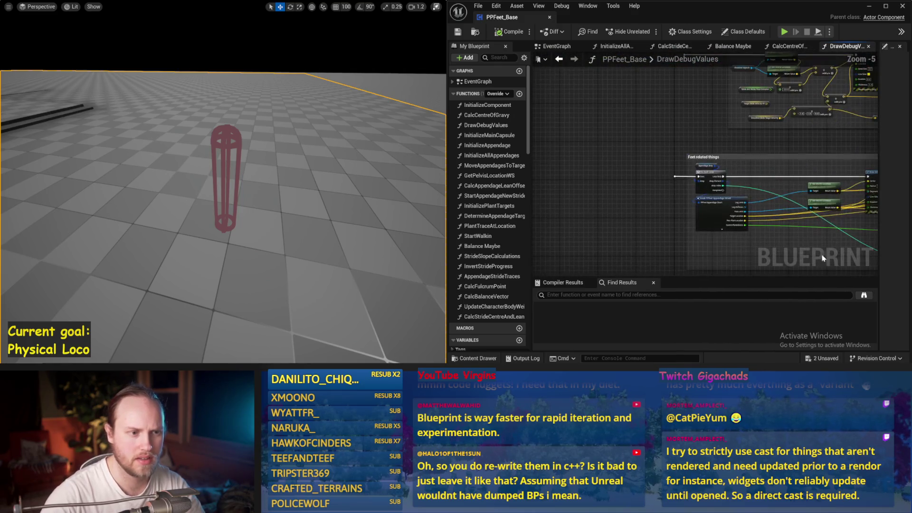
key(alt+p)
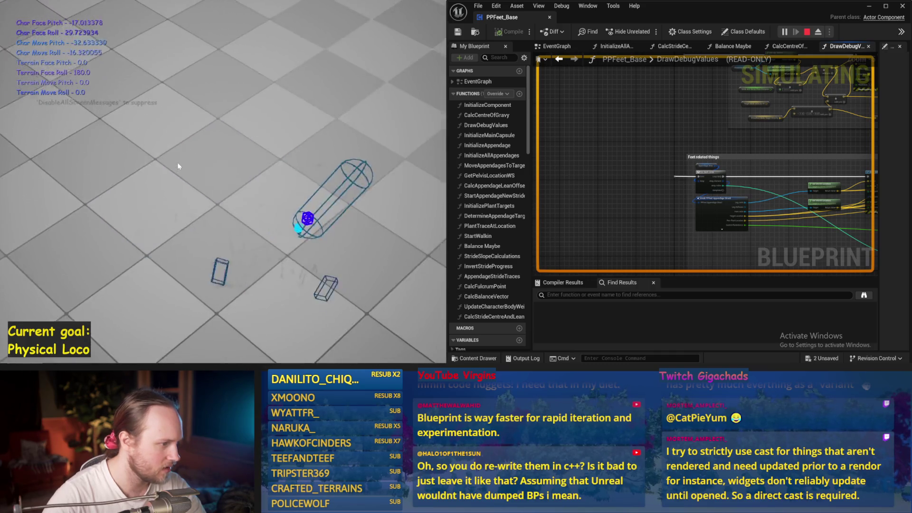
- Stop the play session, rerun the capsule legs with Alt+S, then stop again
key(Escape)
key(alt+s)
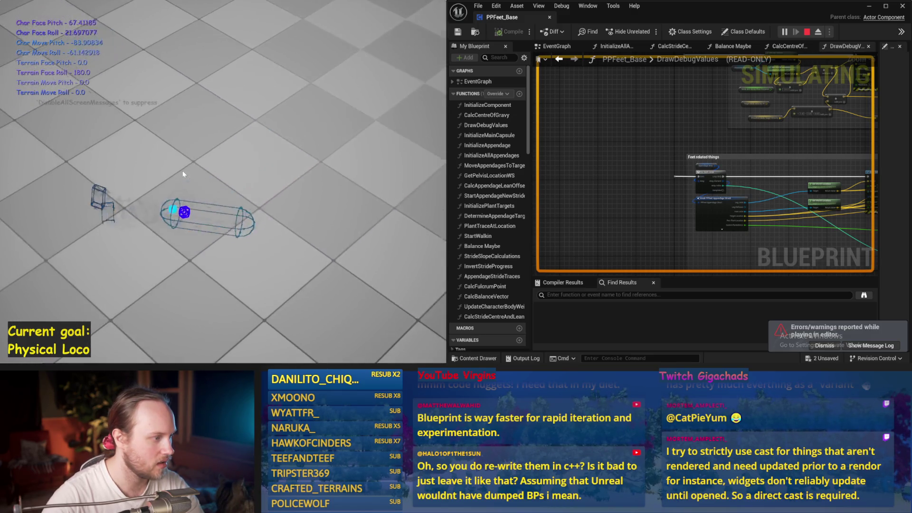
key(Escape)
scroll(695, 163, down, 2)
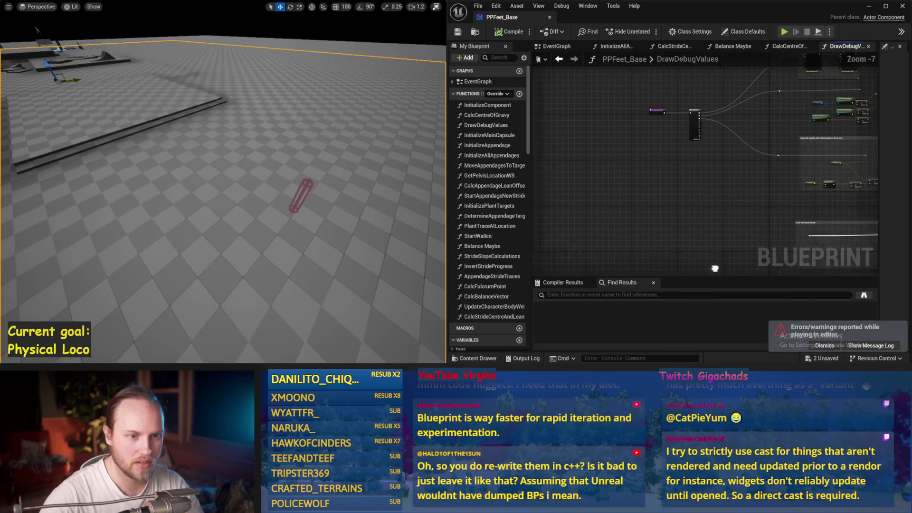
- Shift the start nodes and connect Sequence Then 3 to the CoG Vel Accel section
mouse_move(697, 130)
mouse_down()
mouse_move(663, 201)
mouse_move(650, 178)
mouse_up()
scroll(629, 127, up, 2)
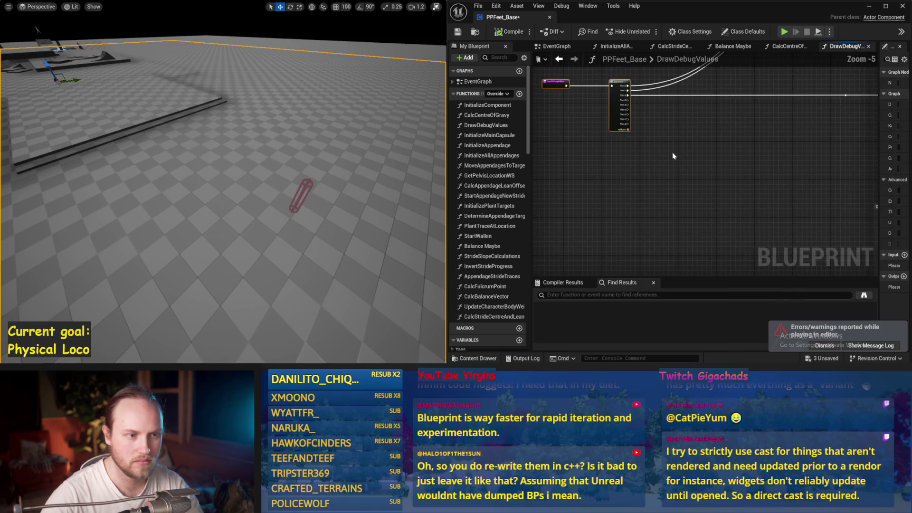
scroll(630, 181, down, 1)
scroll(630, 185, up, 1)
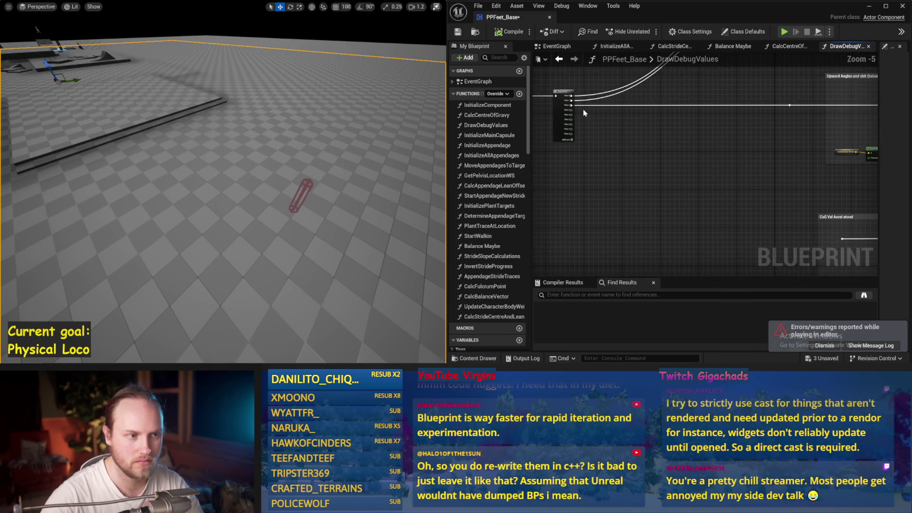
mouse_move(574, 113)
mouse_down()
mouse_move(869, 235)
mouse_move(763, 242)
mouse_up()
drag(556, 156, 638, 162)
mouse_move(573, 115)
mouse_down()
mouse_move(854, 253)
mouse_move(843, 244)
mouse_up()
- Wire the next Sequence output to the Feet loop, then compile and save
mouse_move(570, 124)
mouse_down()
mouse_move(845, 224)
mouse_move(729, 143)
mouse_up()
mouse_move(670, 111)
mouse_down()
mouse_move(726, 266)
mouse_move(808, 219)
mouse_move(727, 200)
mouse_up()
click(511, 32)
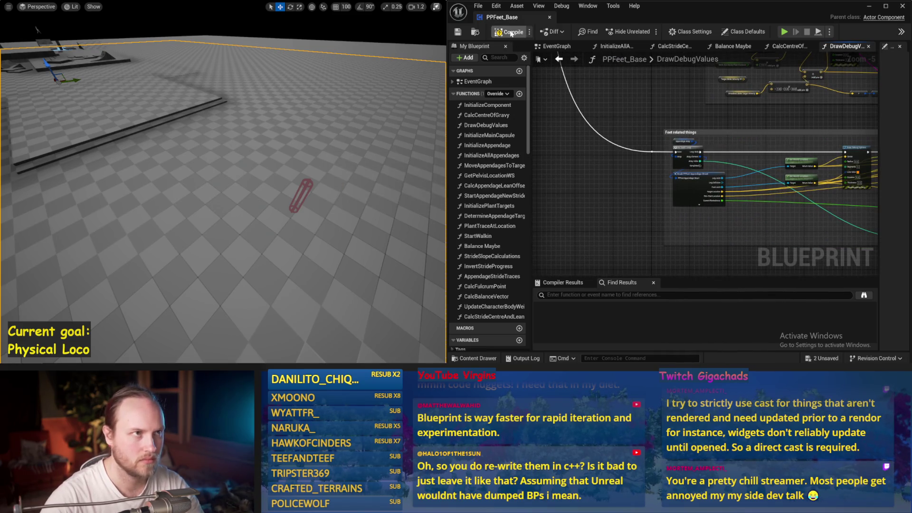
click(458, 32)
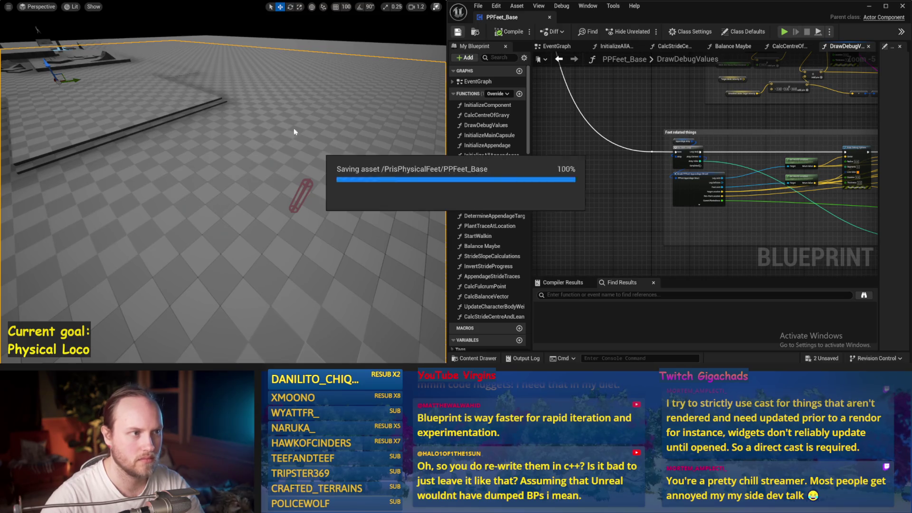
drag(293, 127, 293, 137)
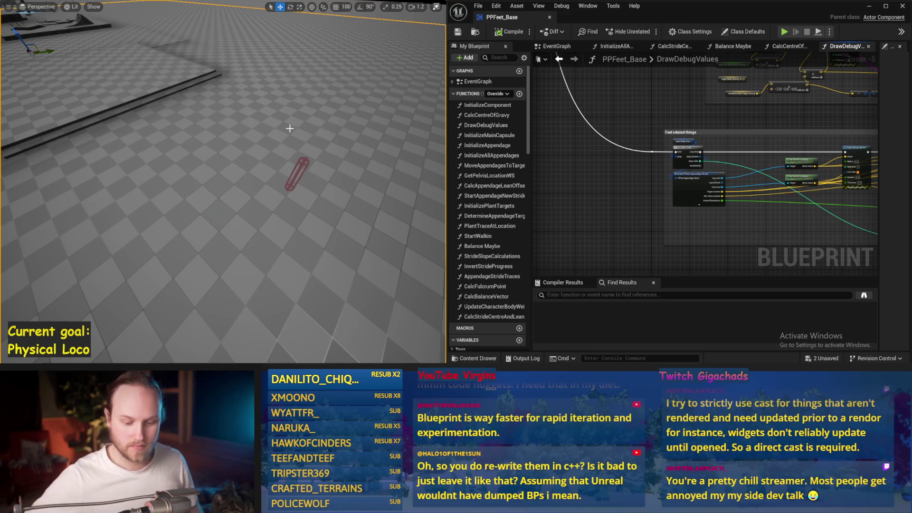
- Run a quick capsule-leg simulation, stop it, and pan the DrawDebugValues graph
key(alt+p)
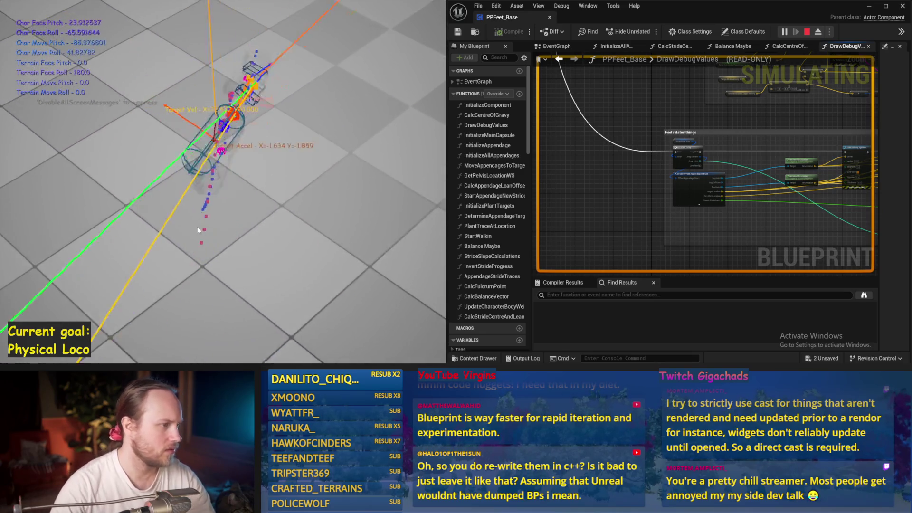
key(Escape)
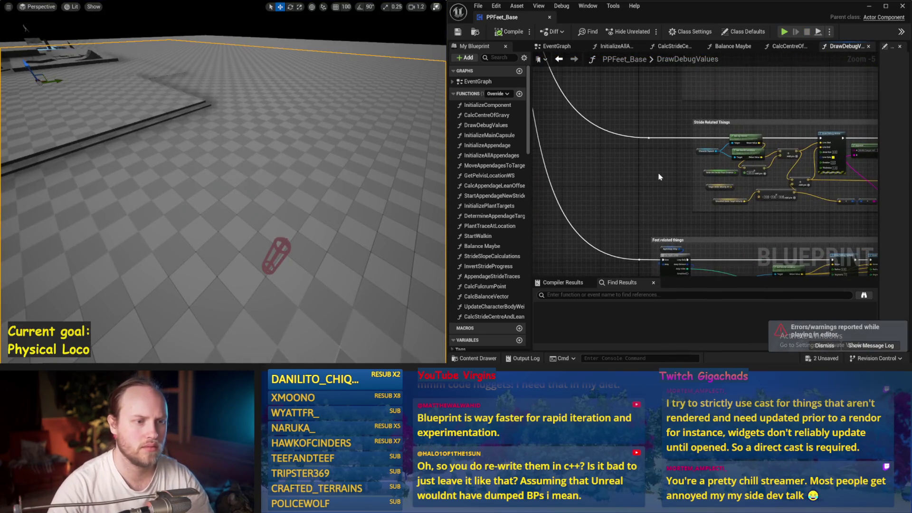
drag(659, 177, 625, 185)
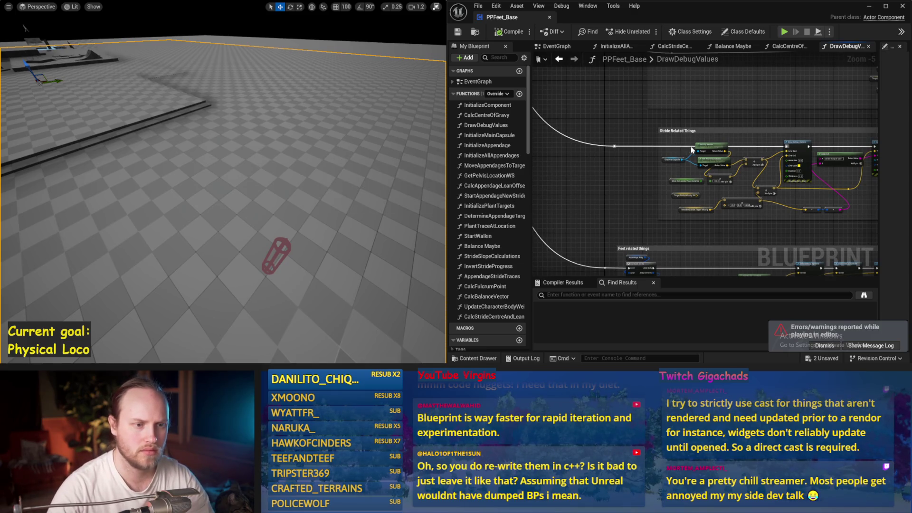
scroll(798, 147, up, 2)
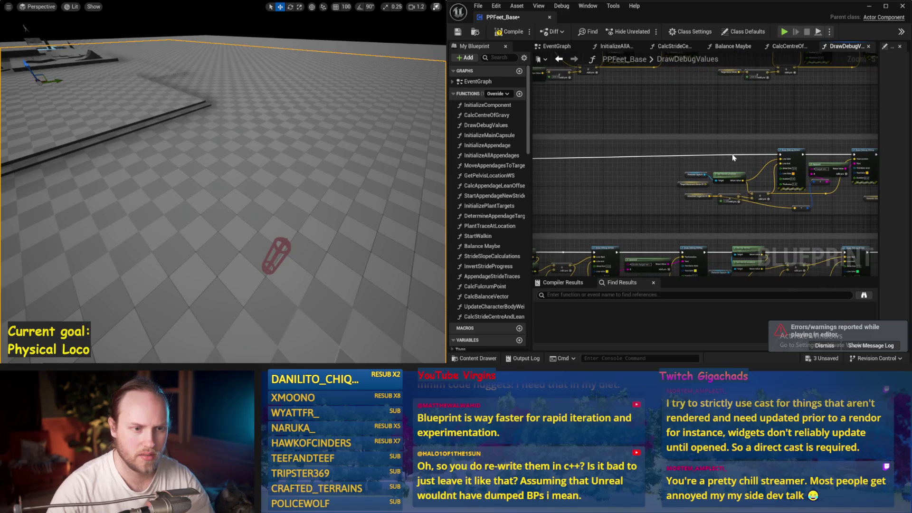
mouse_move(733, 151)
mouse_down()
mouse_move(718, 196)
mouse_move(760, 135)
mouse_up()
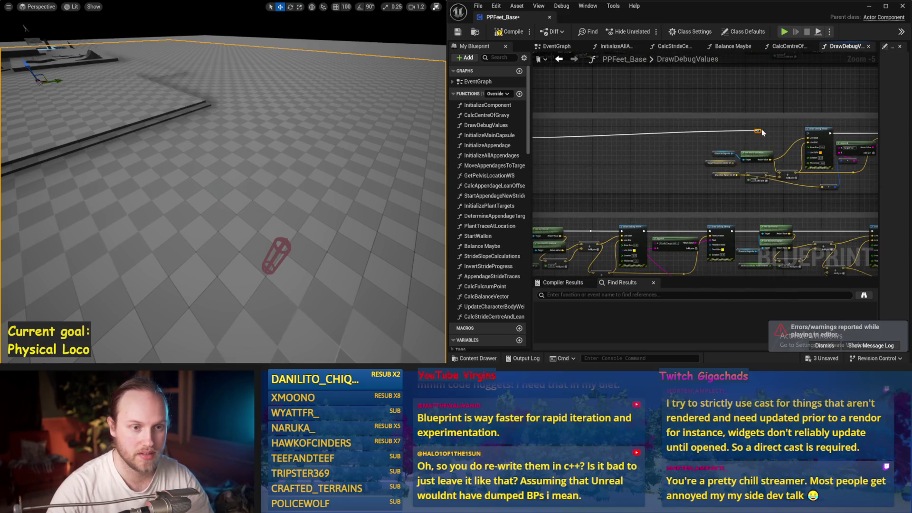
- Step through the Stride, Feet and upward angles sections, then save, compile and save
double_click(760, 135)
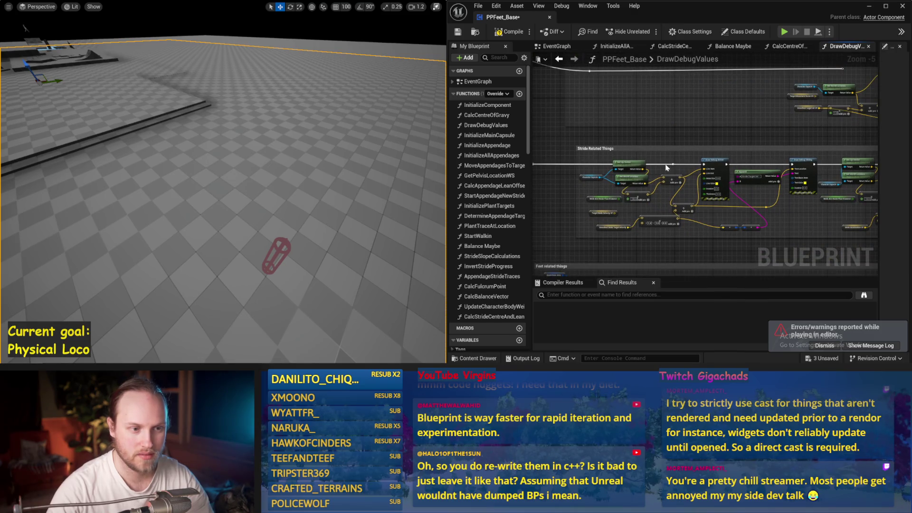
double_click(692, 199)
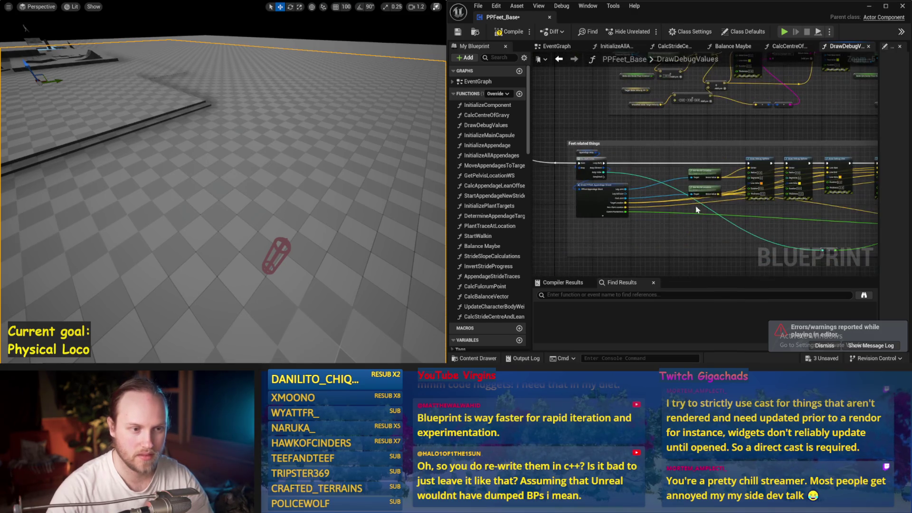
mouse_move(628, 152)
mouse_down()
mouse_move(621, 168)
mouse_move(636, 136)
mouse_move(664, 179)
mouse_move(616, 163)
mouse_move(708, 239)
mouse_up()
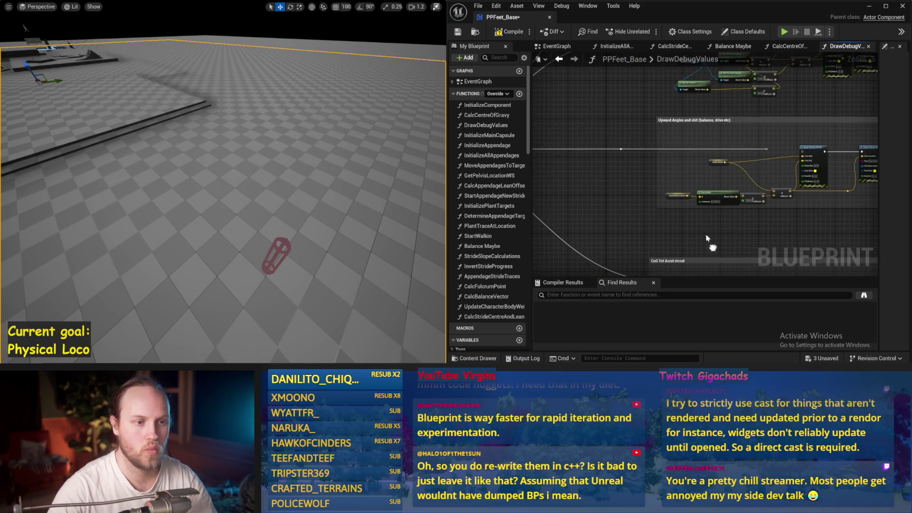
drag(717, 182, 636, 289)
key(ctrl+s)
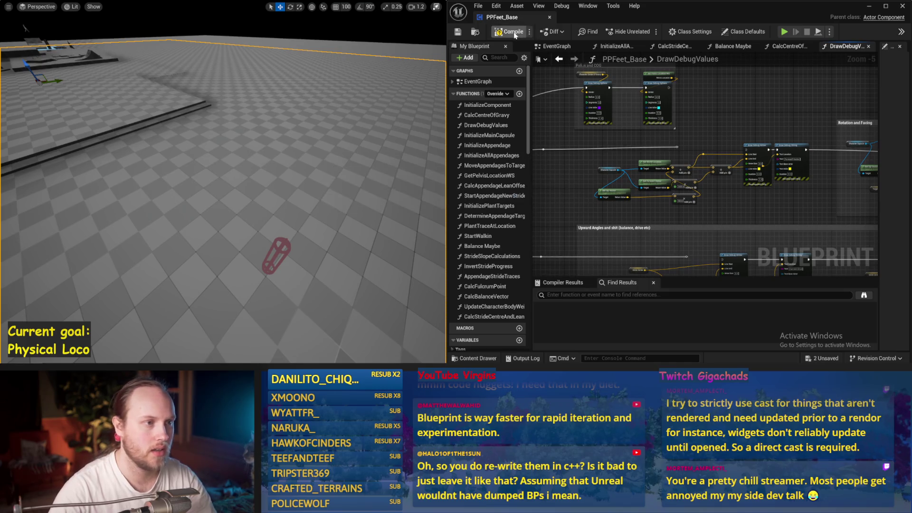
click(457, 32)
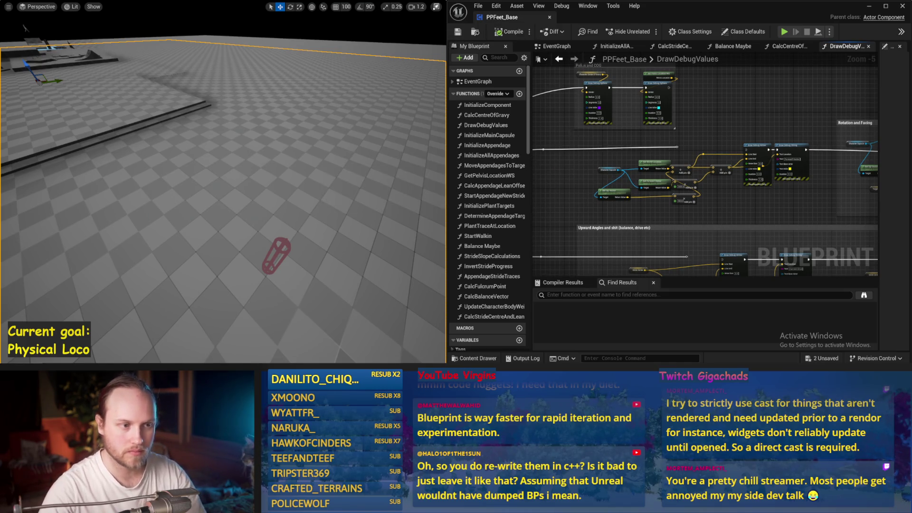
drag(567, 123, 679, 156)
key(ctrl+s)
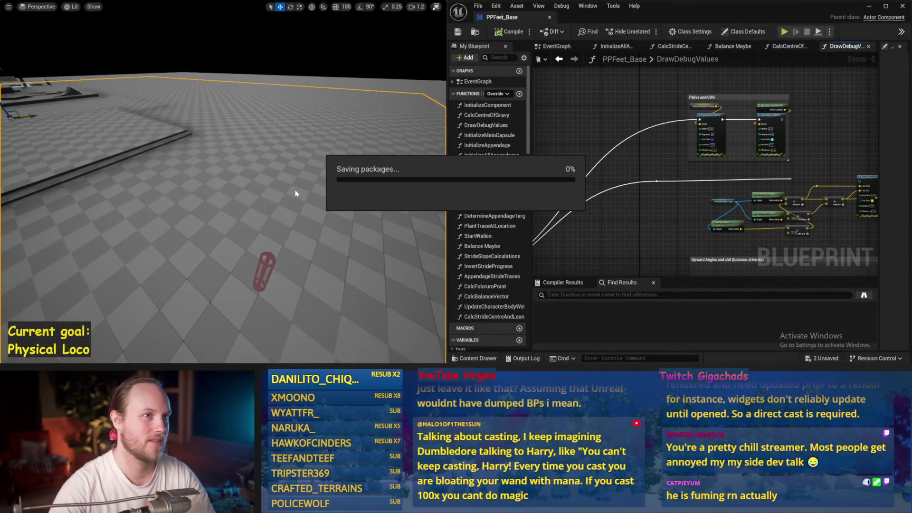
- Run three short Simulate tests of the capsule leg, saving PPFeet_Base between runs
key(alt+s)
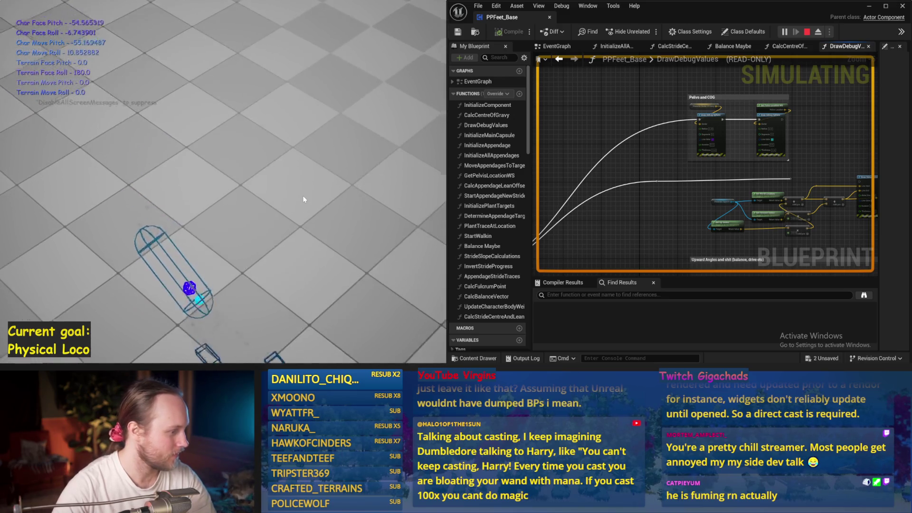
key(Escape)
key(ctrl+s)
key(alt+s)
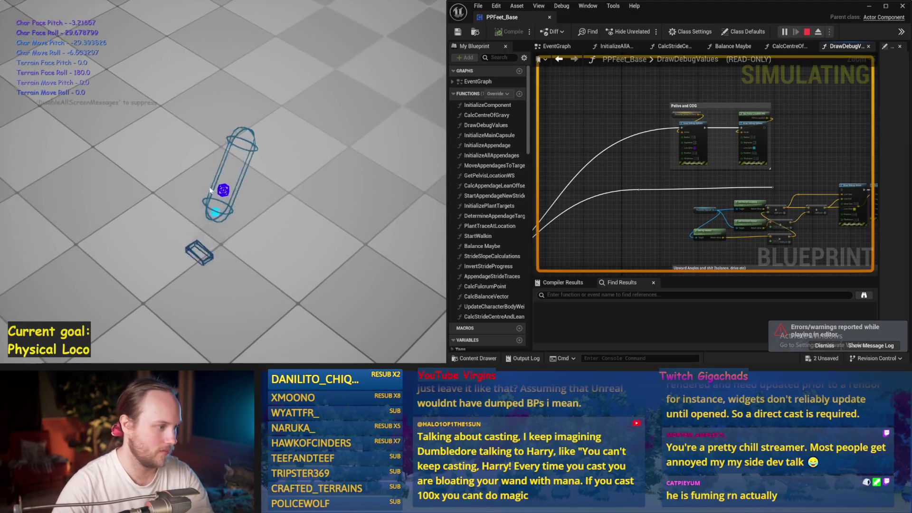
key(Escape)
key(ctrl+s)
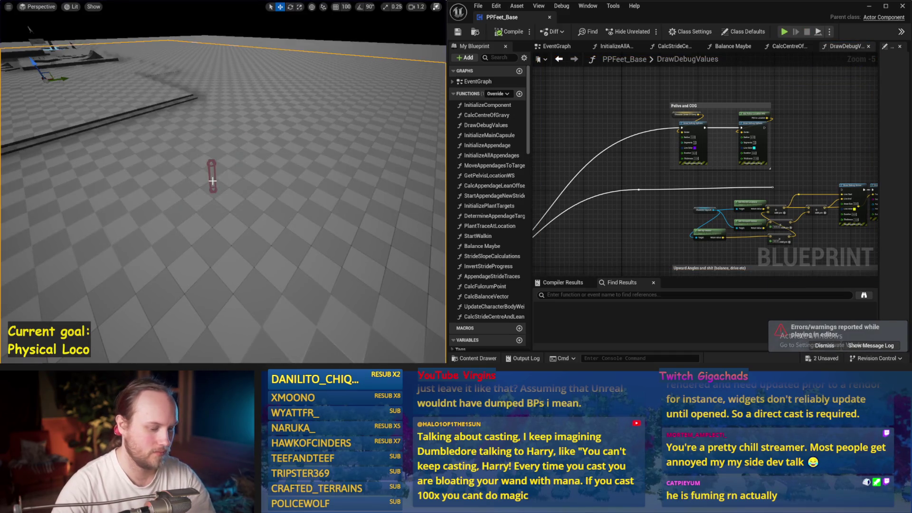
key(alt+s)
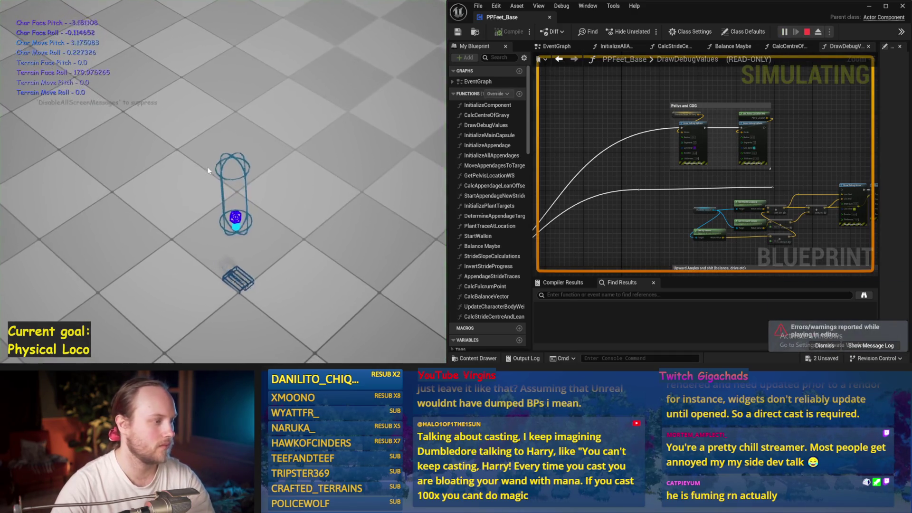
key(Escape)
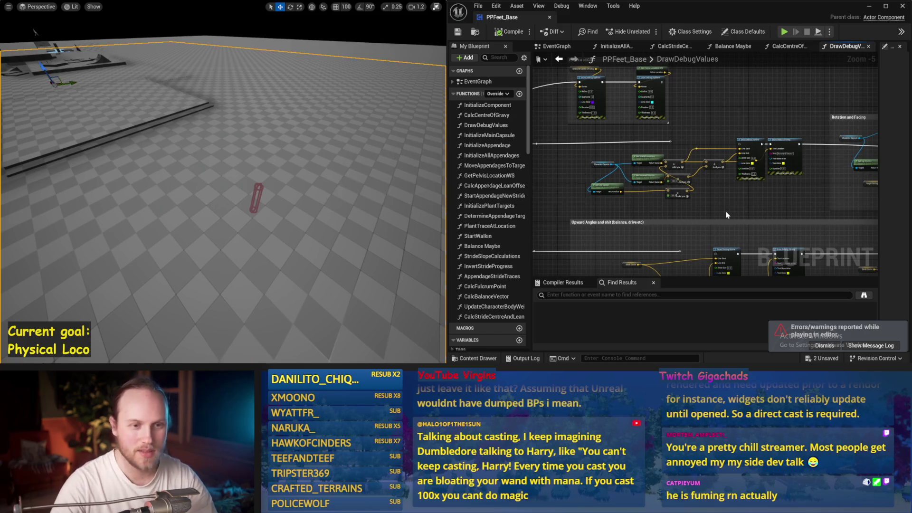
- Pan toward the Pelvis and COG nodes, save repeatedly, and zoom into Upward Angles
drag(683, 139, 741, 142)
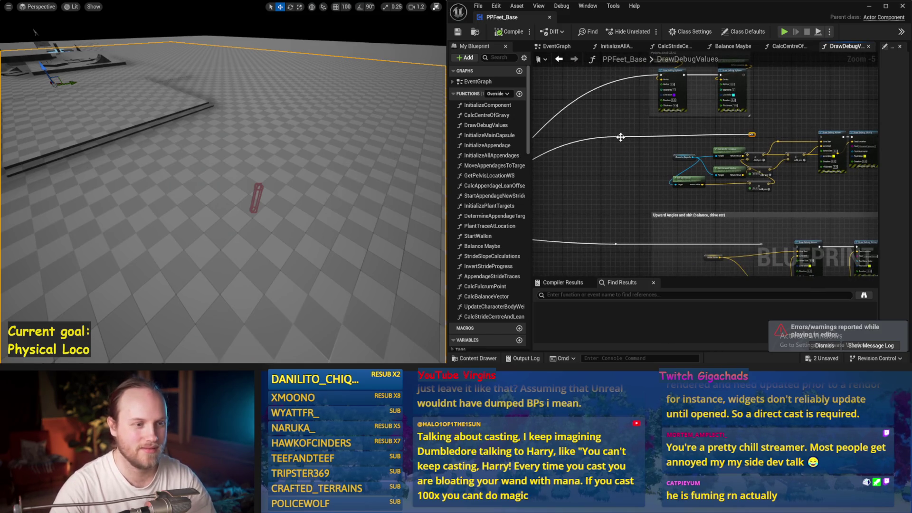
key(ctrl+s)
key(ctrl+s)
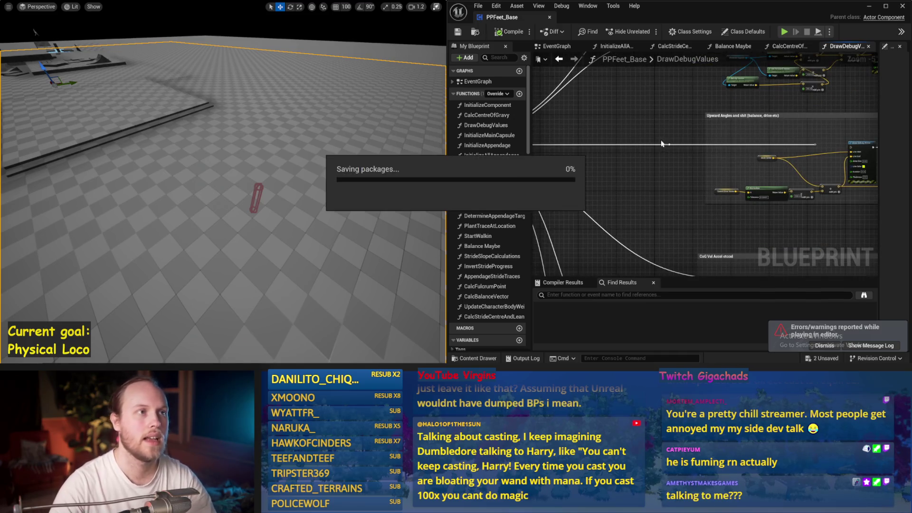
mouse_move(619, 177)
mouse_down()
mouse_move(636, 189)
mouse_move(594, 190)
mouse_move(660, 146)
mouse_up()
key(ctrl+s)
scroll(665, 203, up, 1)
key(ctrl+s)
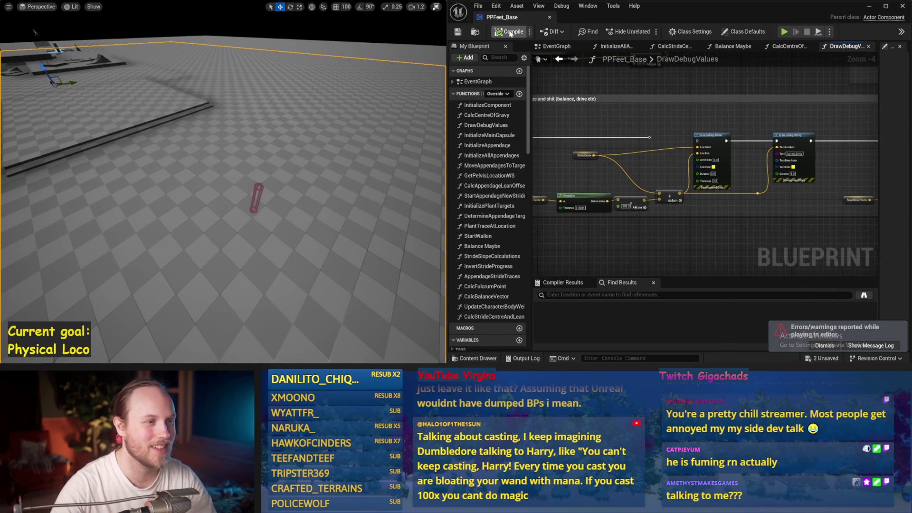
key(ctrl+s)
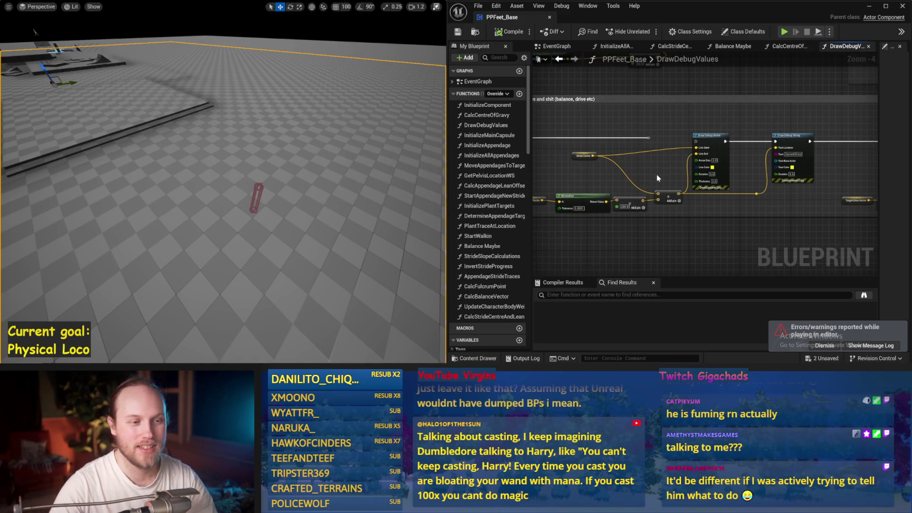
scroll(645, 165, up, 1)
key(ctrl+s)
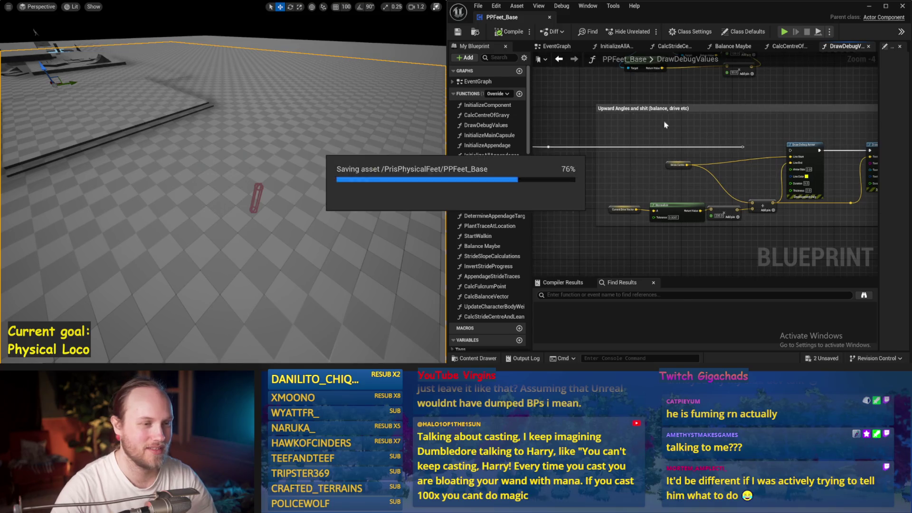
scroll(699, 141, down, 1)
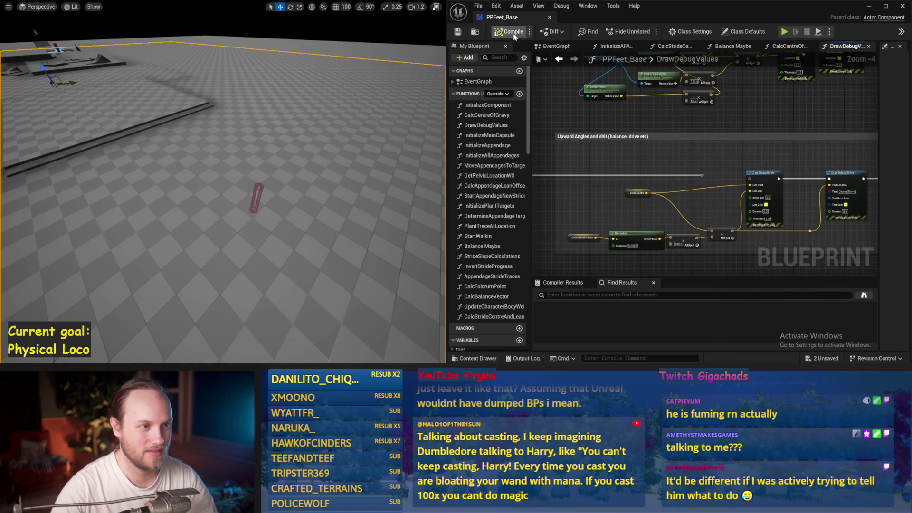
scroll(633, 144, up, 1)
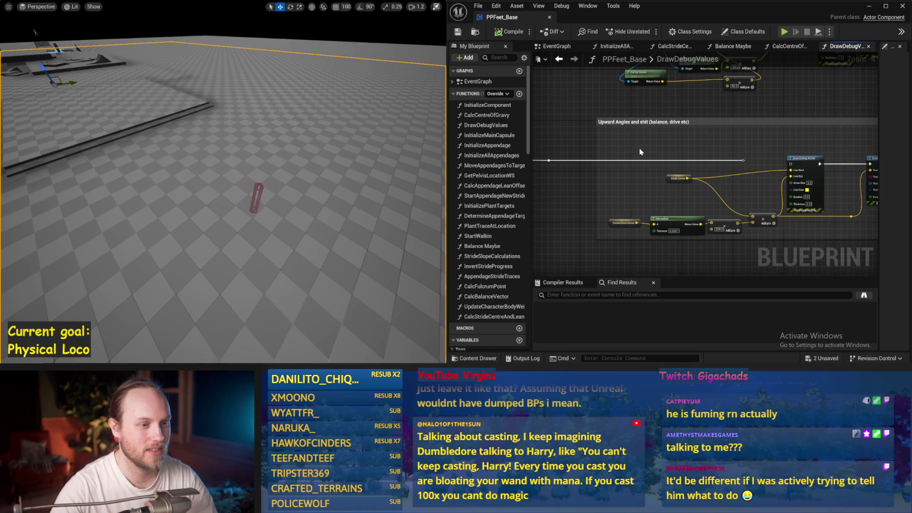
- Connect the execution wire into Draw Debug Arrow and simulate to check the arrows
drag(726, 144, 621, 133)
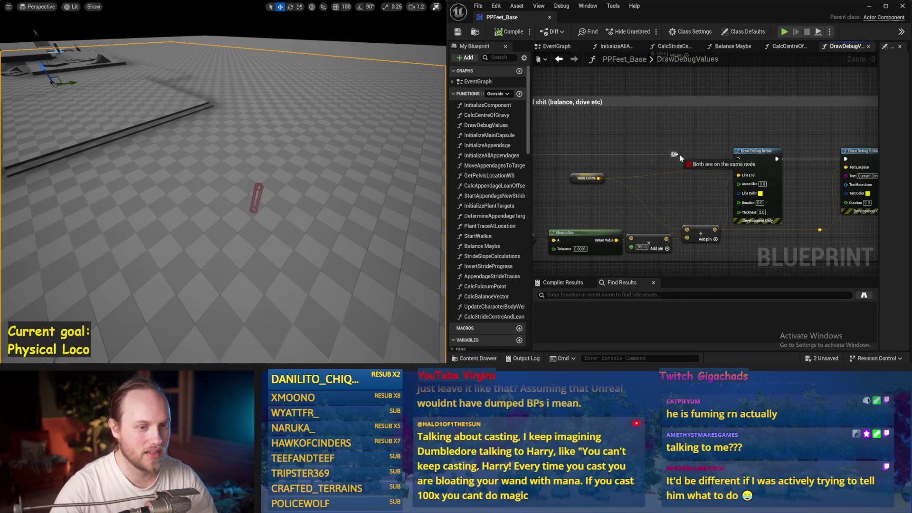
drag(737, 160, 738, 159)
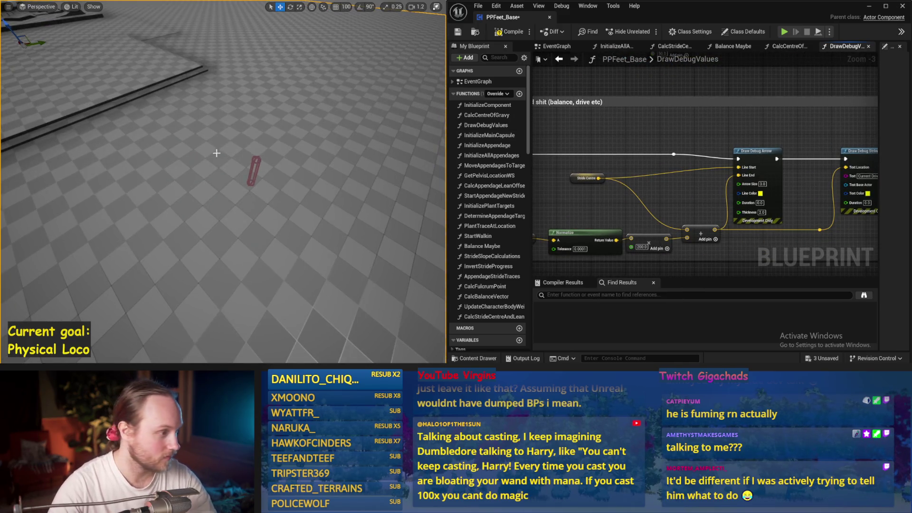
key(alt+p)
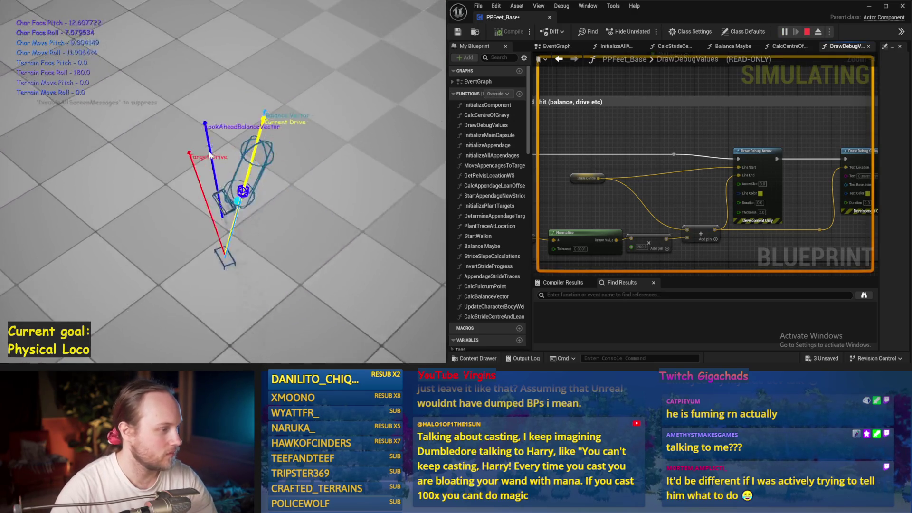
key(Escape)
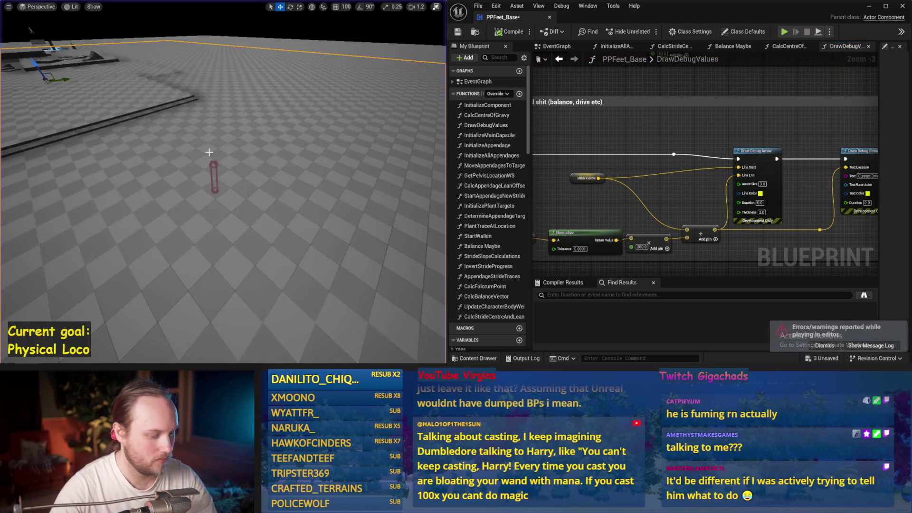
- Rerun the simulation, then return from the full-screen viewport to the level editor
key(alt+p)
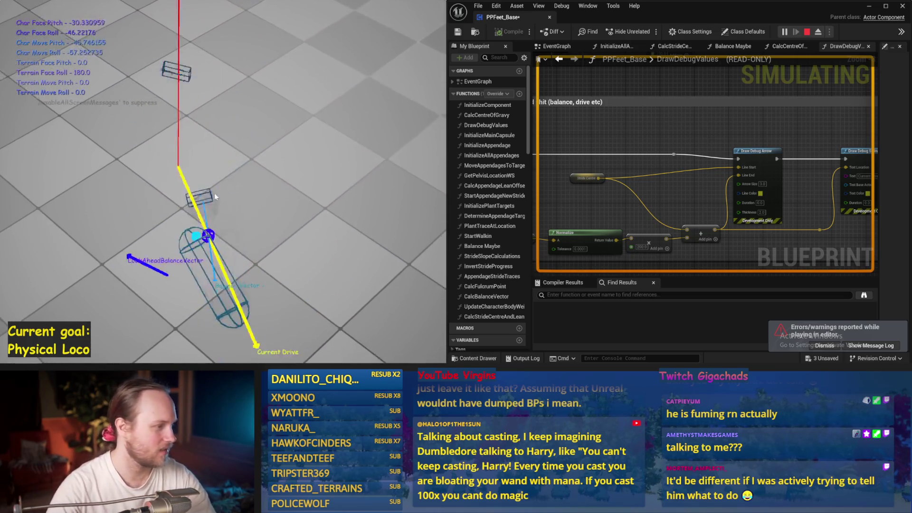
key(Escape)
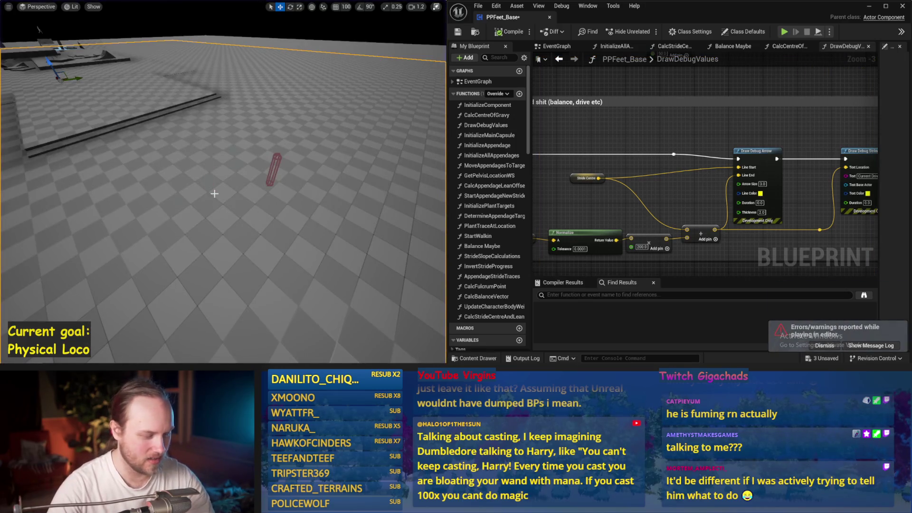
drag(214, 194, 198, 191)
key(F11)
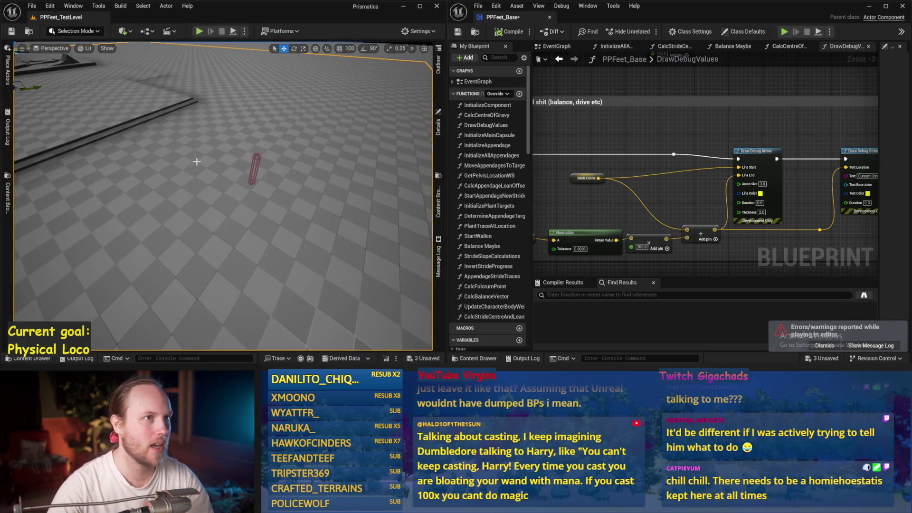
- Restore the docked panels and browse the Chaos Solver section of Project Settings
key(F11)
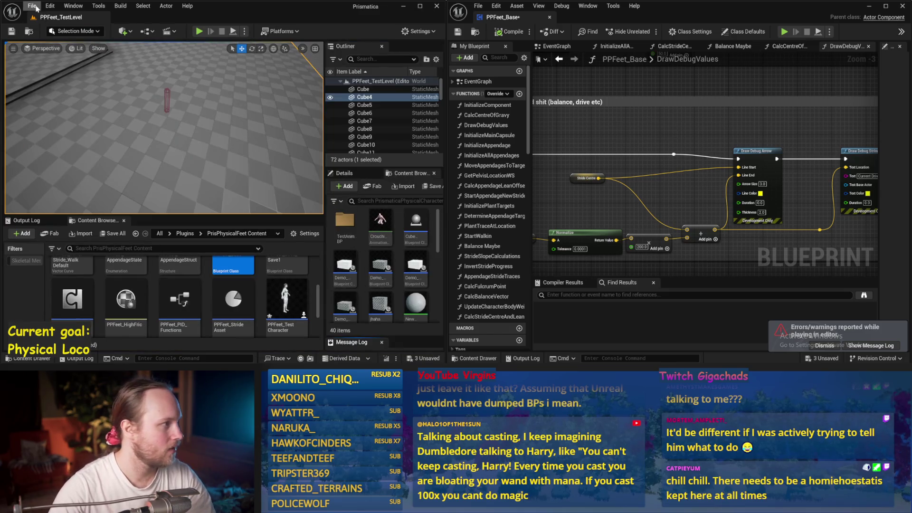
click(33, 6)
mouse_move(51, 7)
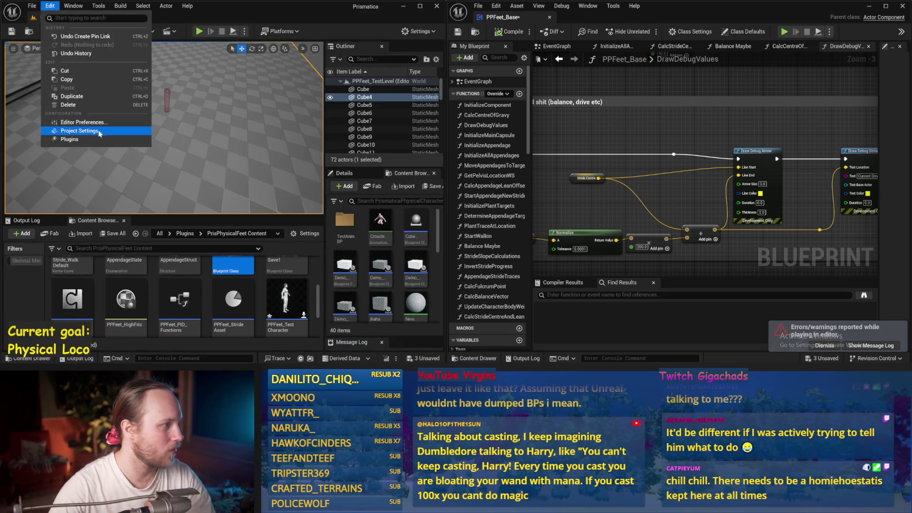
click(80, 131)
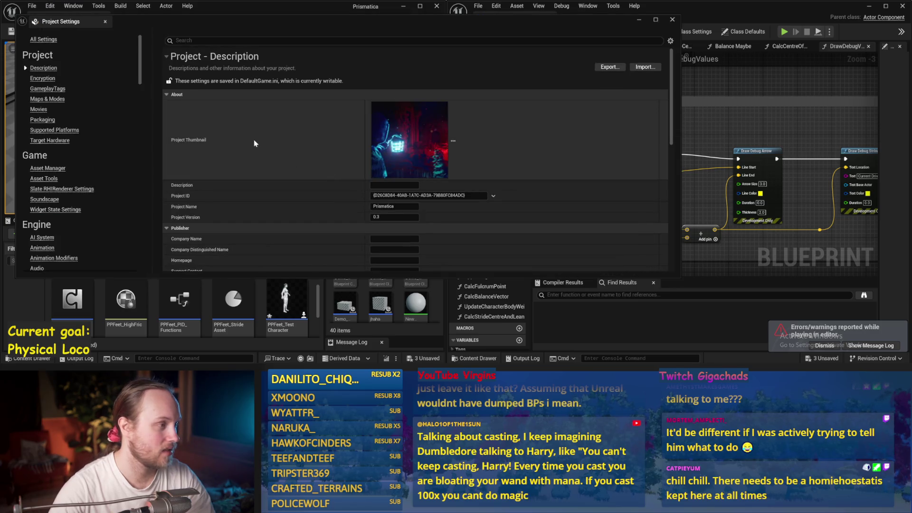
scroll(244, 130, down, 5)
scroll(327, 252, up, 4)
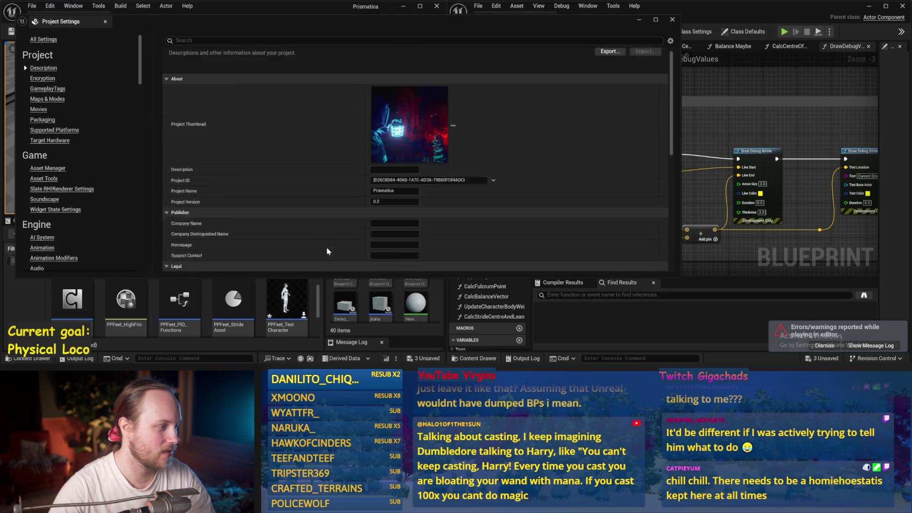
scroll(326, 251, up, 1)
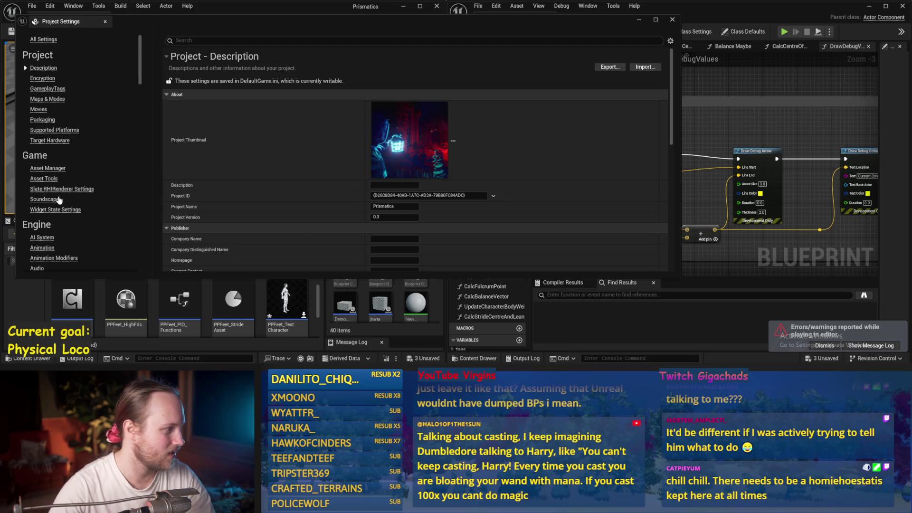
scroll(59, 199, down, 5)
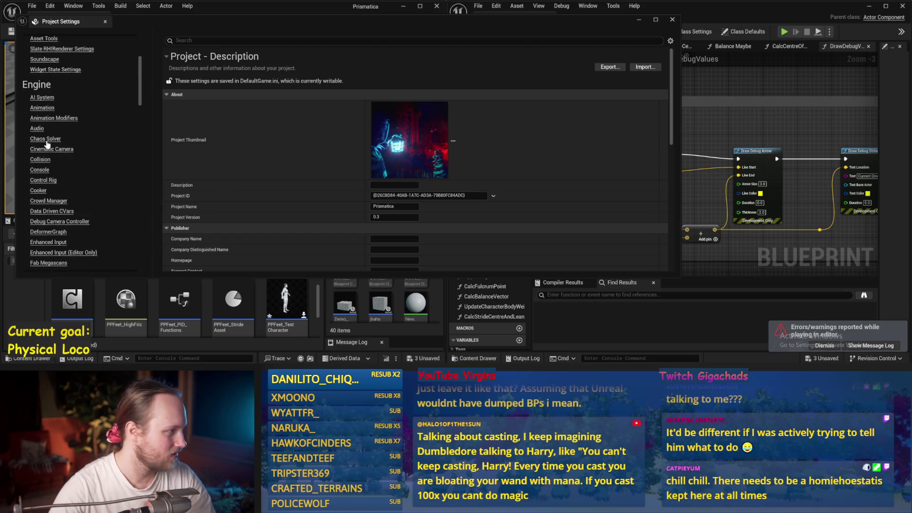
click(46, 140)
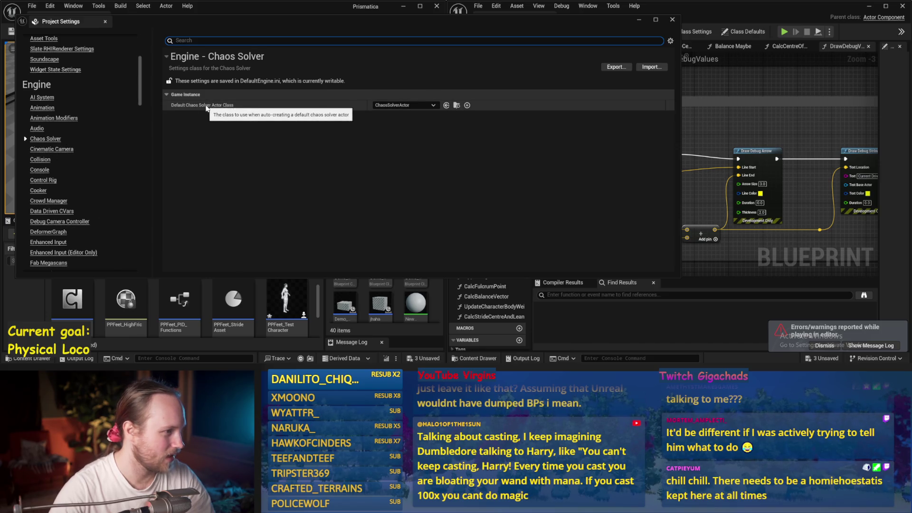
scroll(67, 171, down, 15)
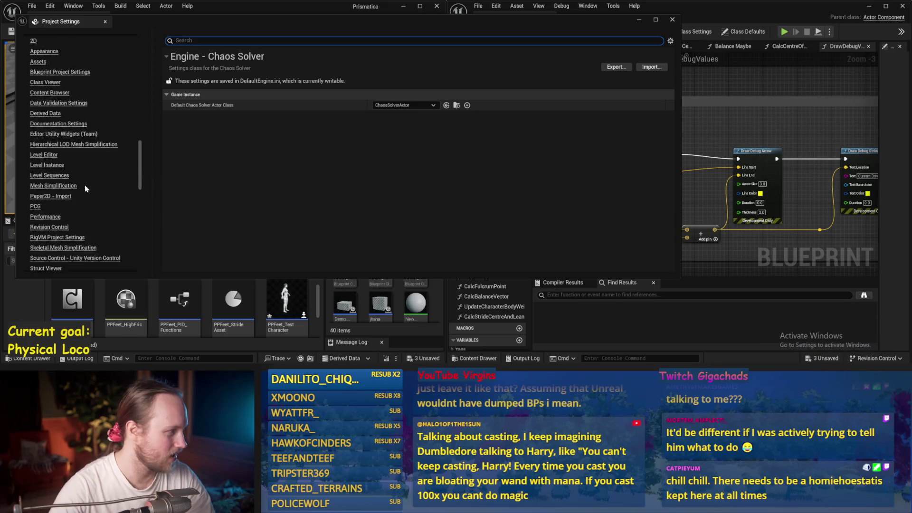
click(106, 22)
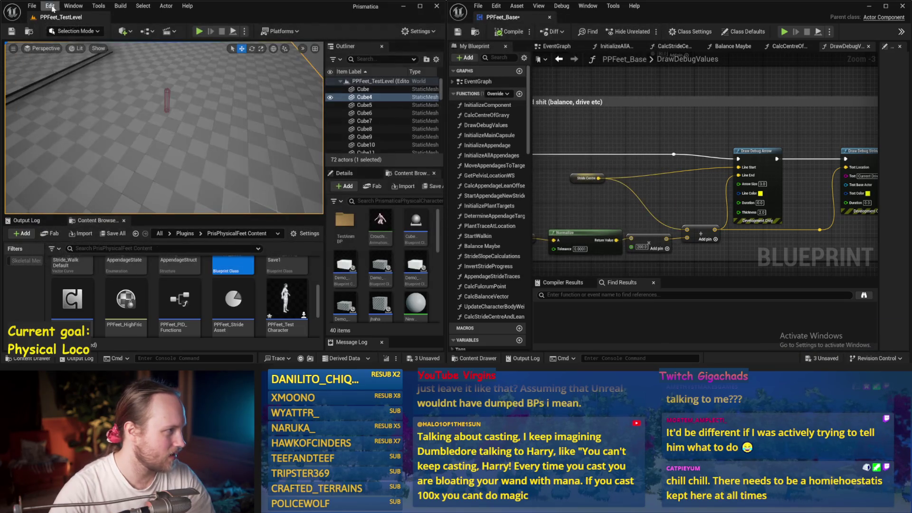
- Look through Editor Preferences with a quick 'e' search, then close it
click(50, 6)
click(74, 122)
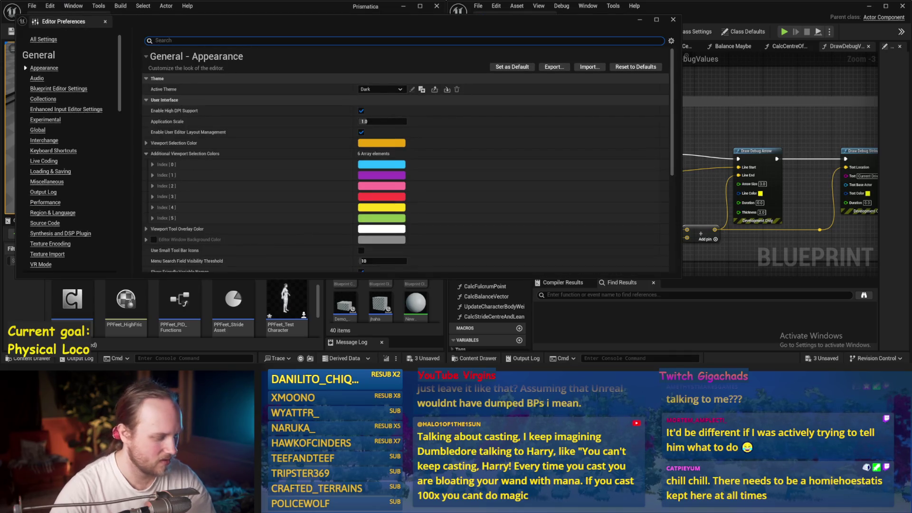
text(frame)
scroll(232, 148, down, 10)
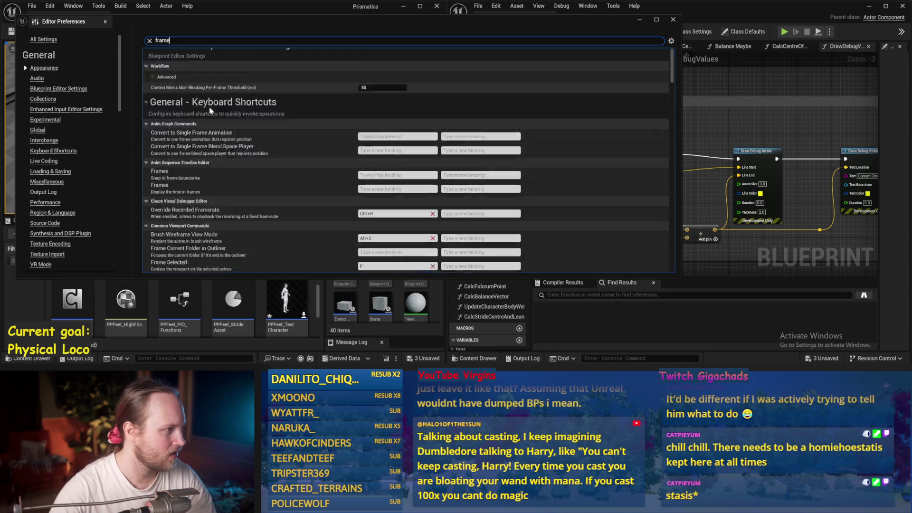
click(105, 21)
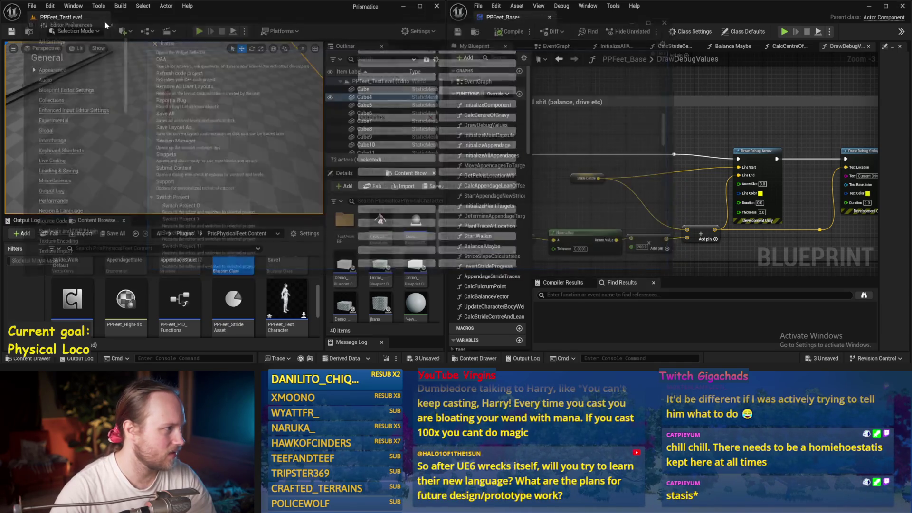
- Search Project Settings for 'frame' to find Fixed Frame Rate, then start the test level
click(32, 6)
click(50, 6)
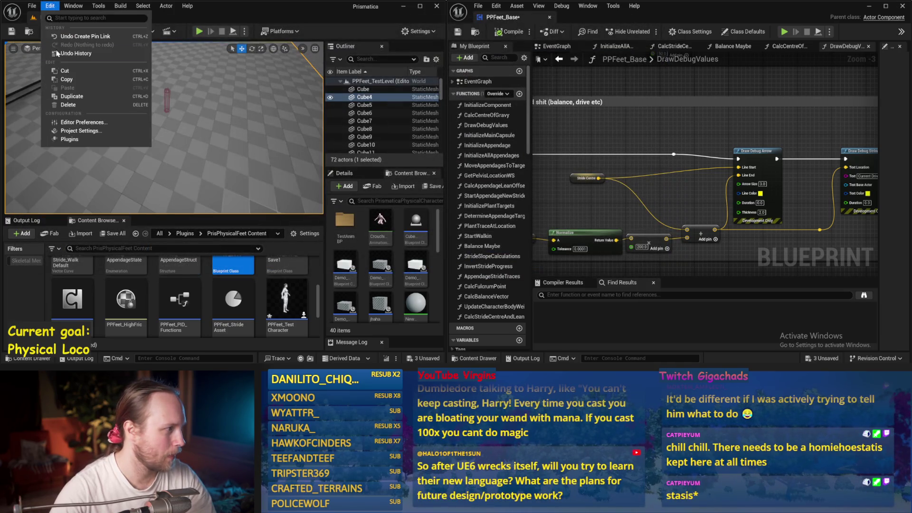
click(78, 132)
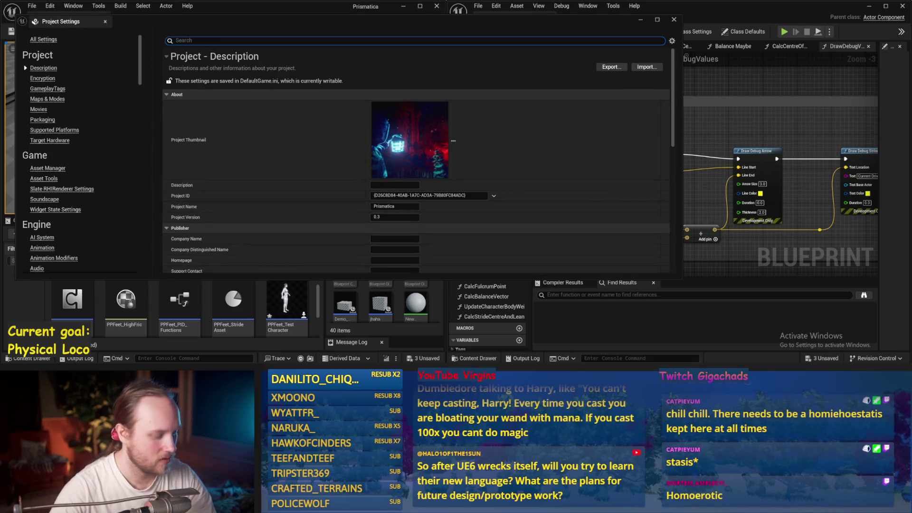
text(frame)
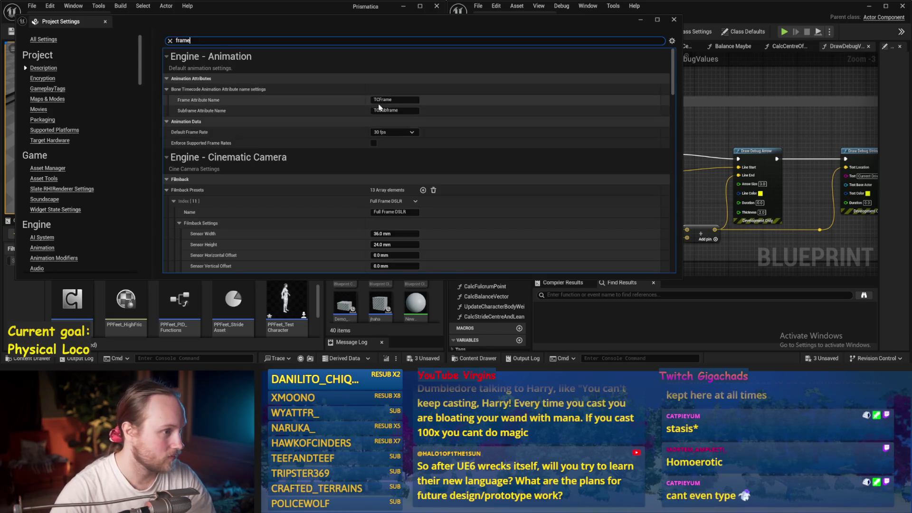
scroll(346, 191, down, 10)
scroll(352, 186, down, 4)
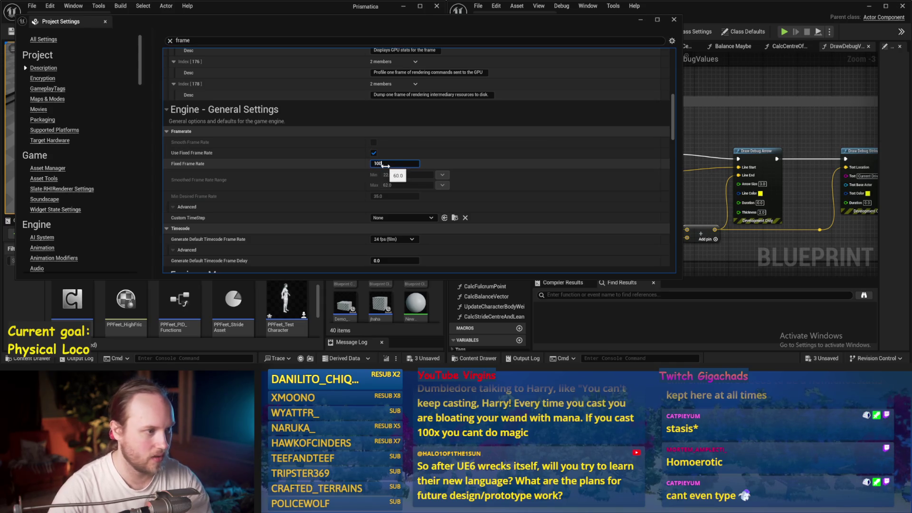
click(674, 20)
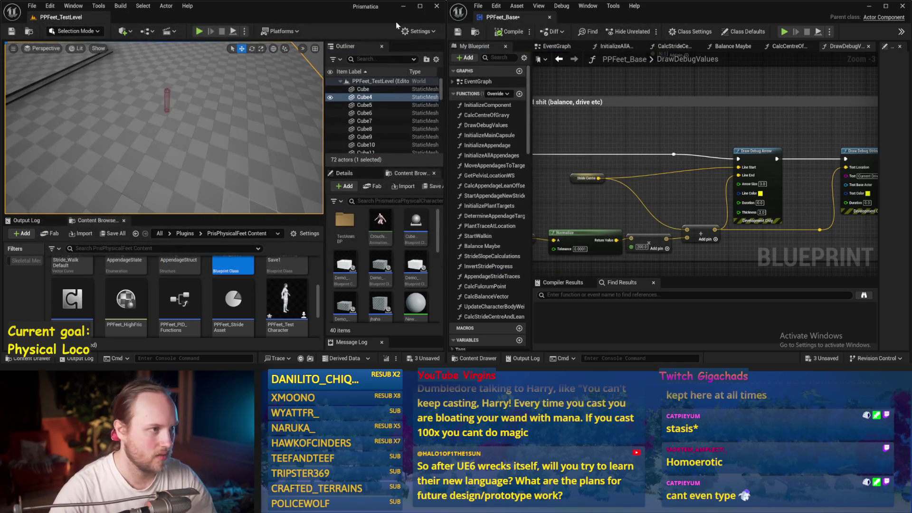
click(199, 31)
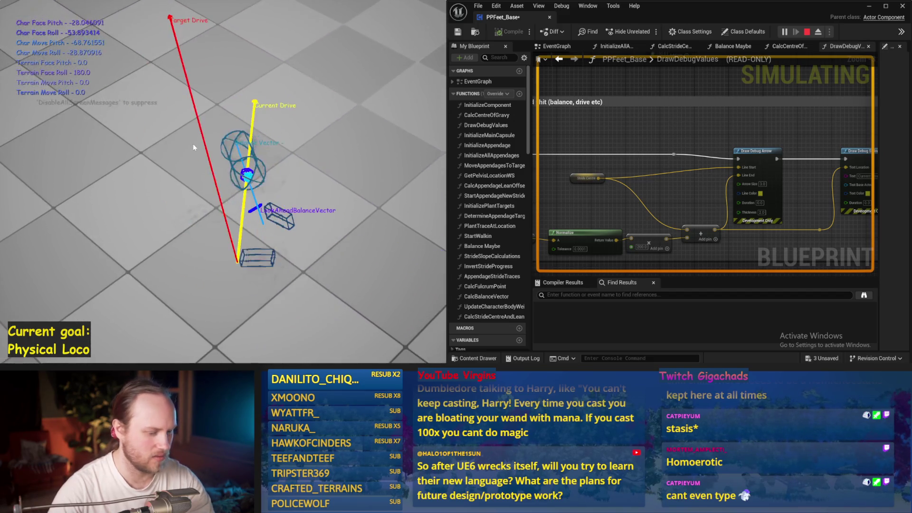
- Restart the capsule-leg simulation several times to watch balance, saving PPFeet_Base in between
key(Escape)
key(alt+p)
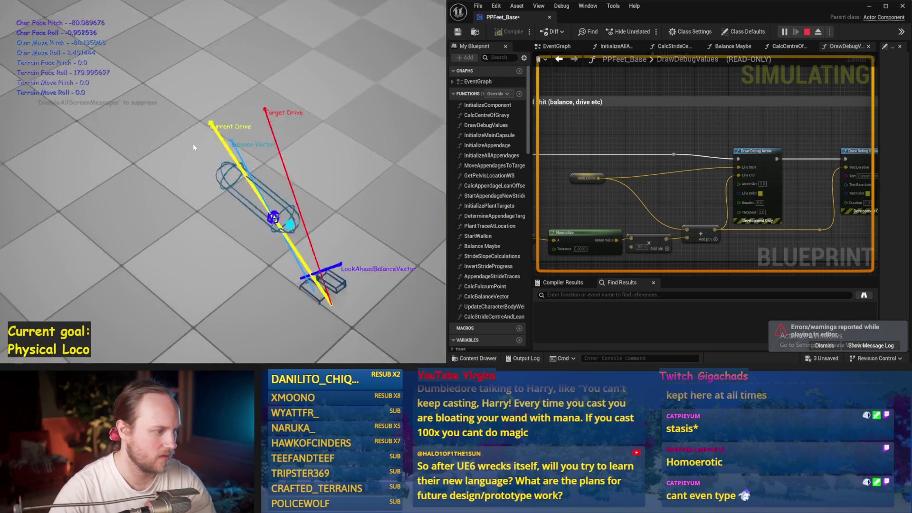
key(Escape)
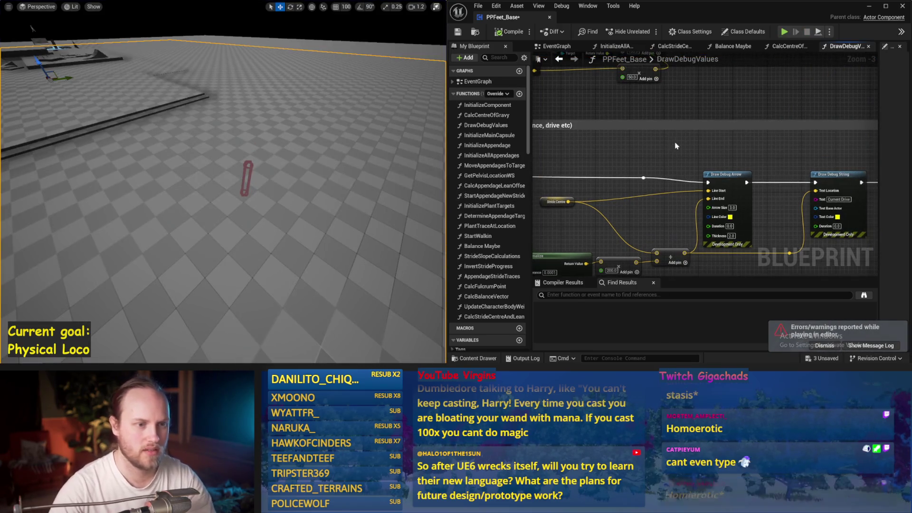
click(460, 34)
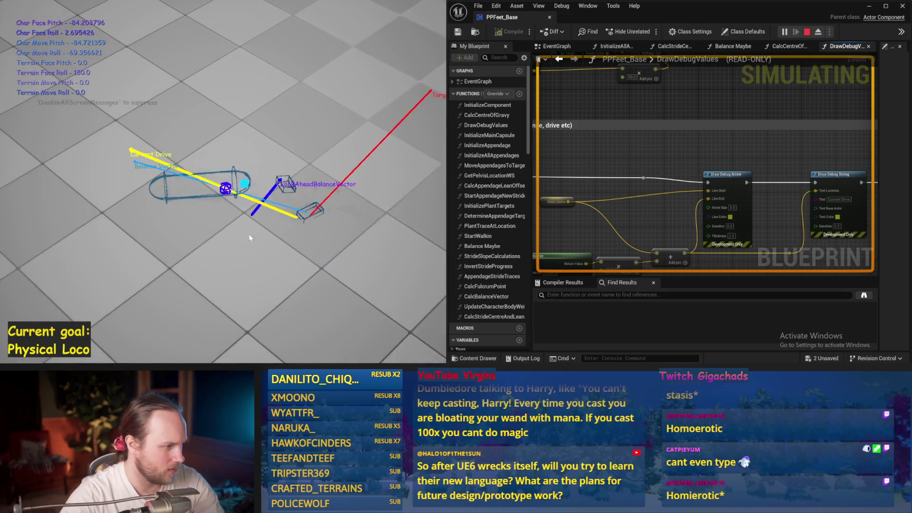
key(Escape)
key(alt+p)
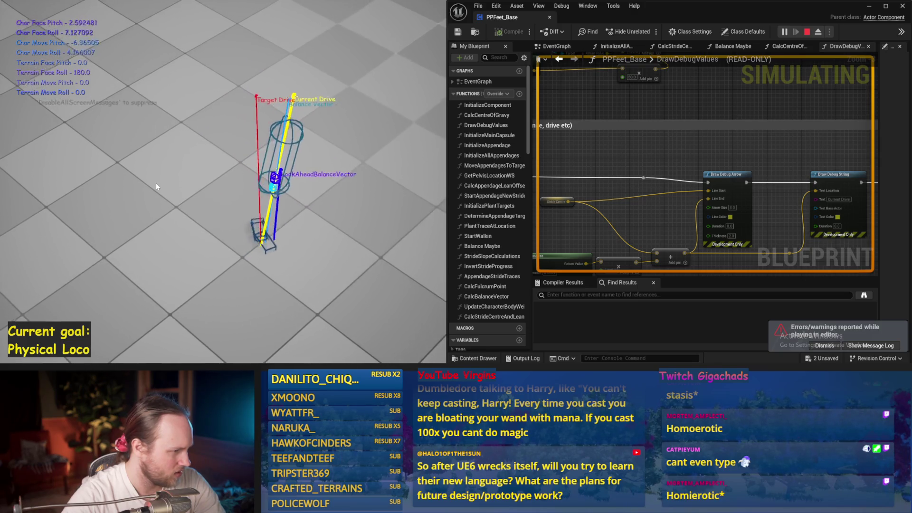
key(Escape)
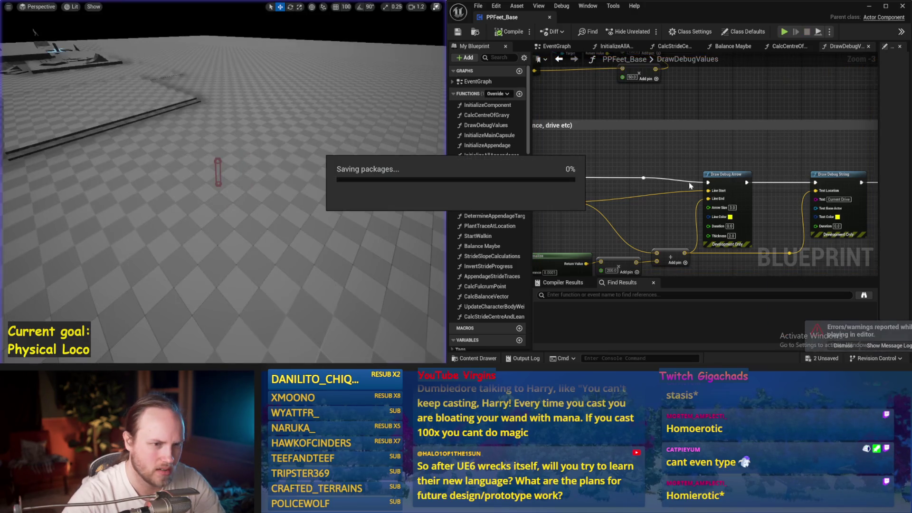
- Pan the EventGraph across the Balance Maybe, Stride Slope, Move Appendages and Add Torque nodes
right_click(640, 142)
drag(751, 106, 684, 118)
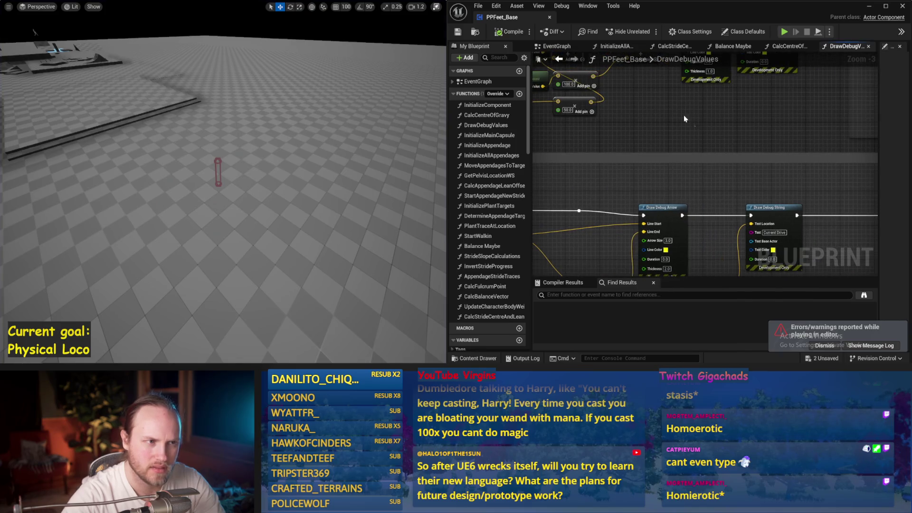
click(567, 47)
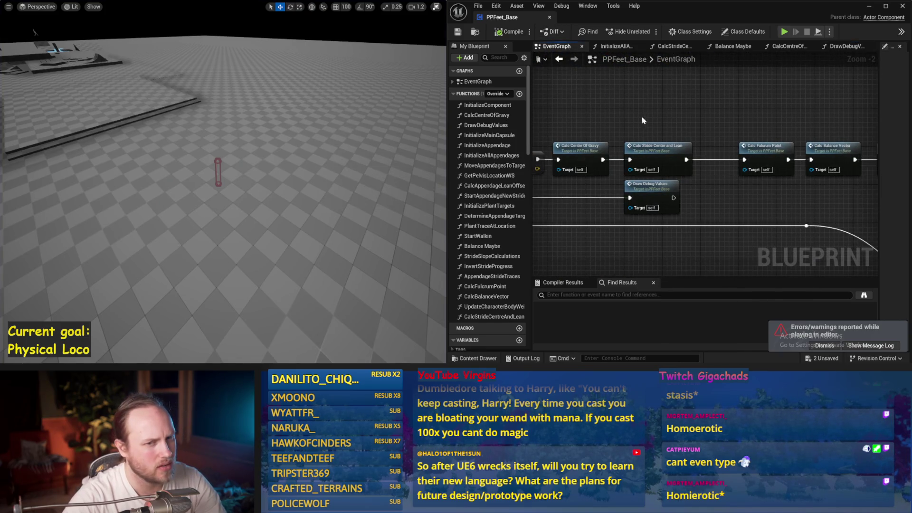
drag(694, 111, 601, 127)
scroll(602, 127, down, 1)
drag(715, 131, 599, 122)
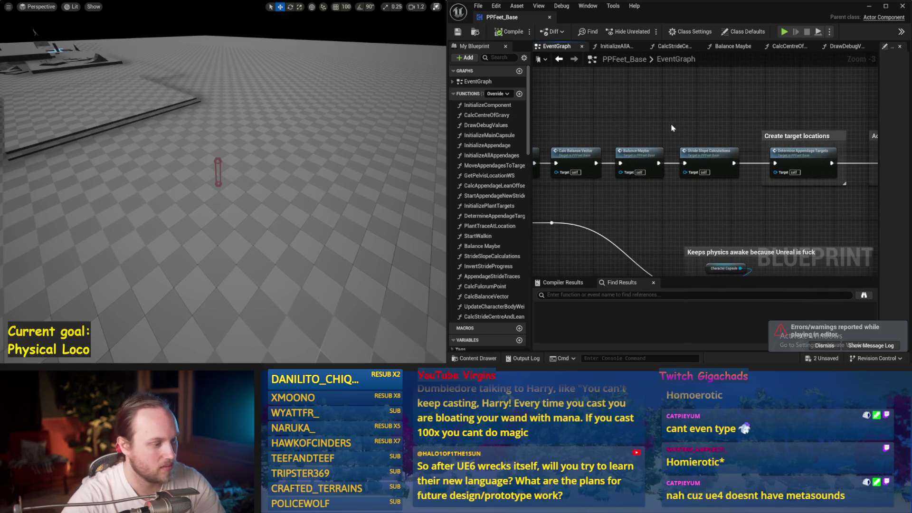
drag(726, 136, 548, 173)
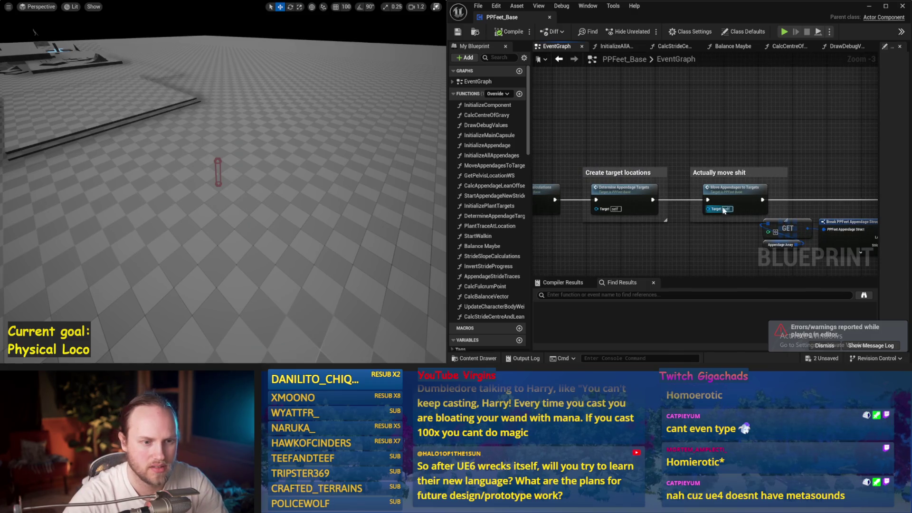
mouse_move(724, 195)
mouse_down()
mouse_move(711, 86)
mouse_move(594, 119)
mouse_move(656, 139)
mouse_move(611, 183)
mouse_move(571, 170)
mouse_move(692, 127)
mouse_up()
scroll(711, 86, down, 1)
- Open the InitializeComponent function graph and save the blueprint
double_click(693, 126)
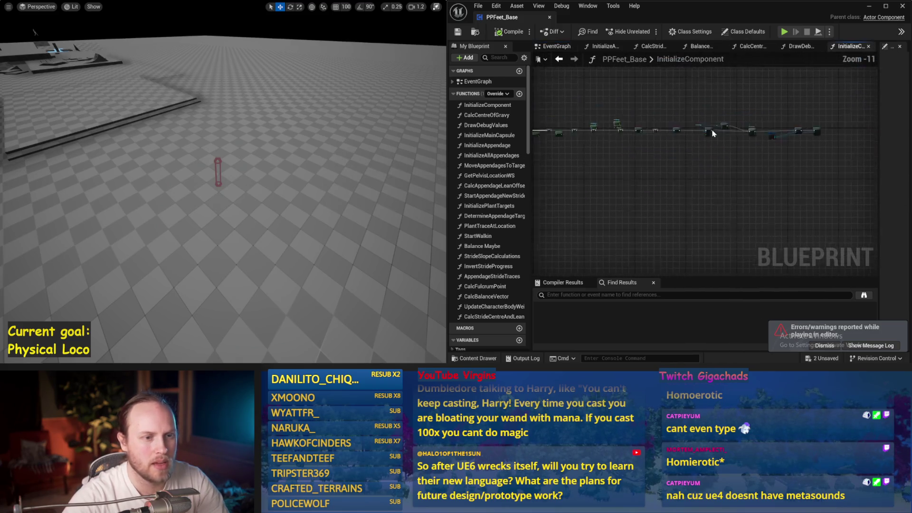
scroll(681, 165, up, 8)
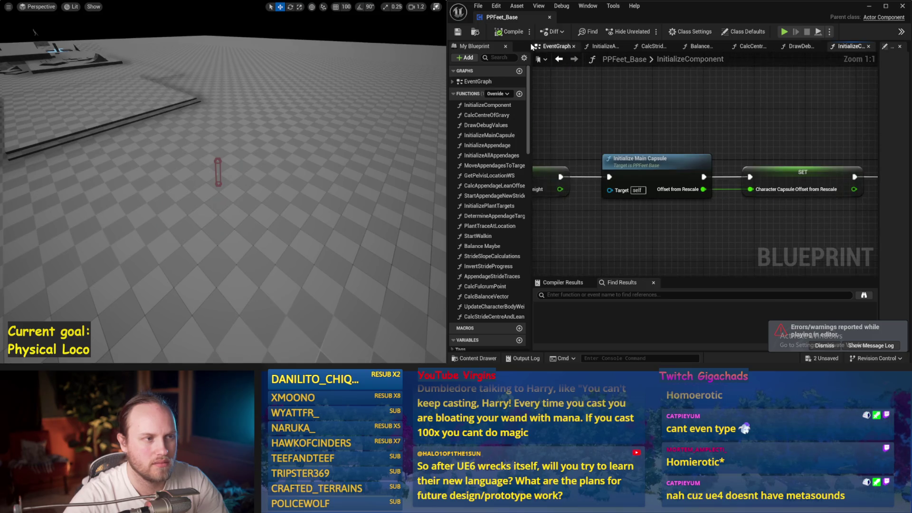
key(ctrl+s)
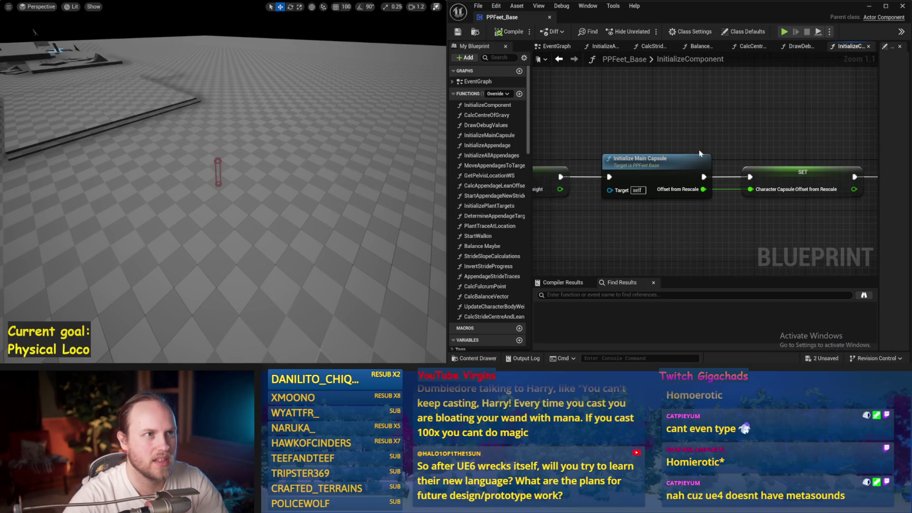
scroll(657, 112, down, 2)
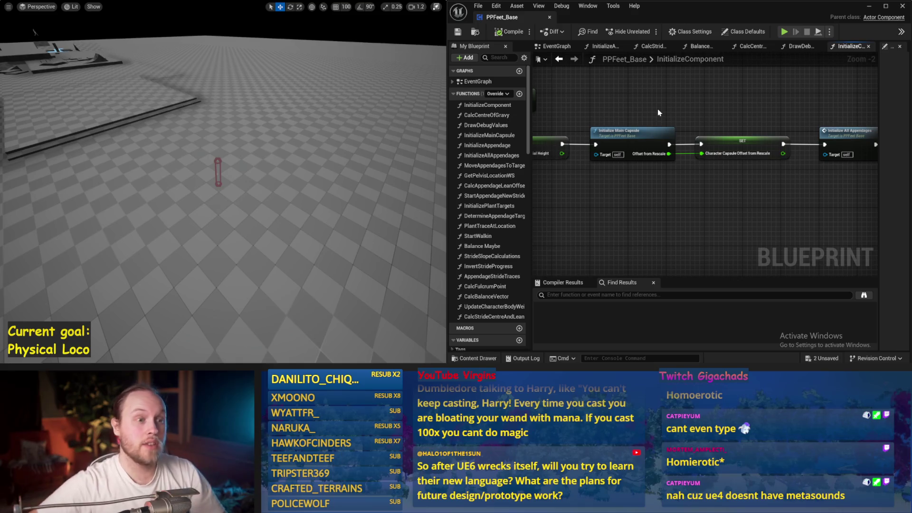
scroll(641, 182, down, 2)
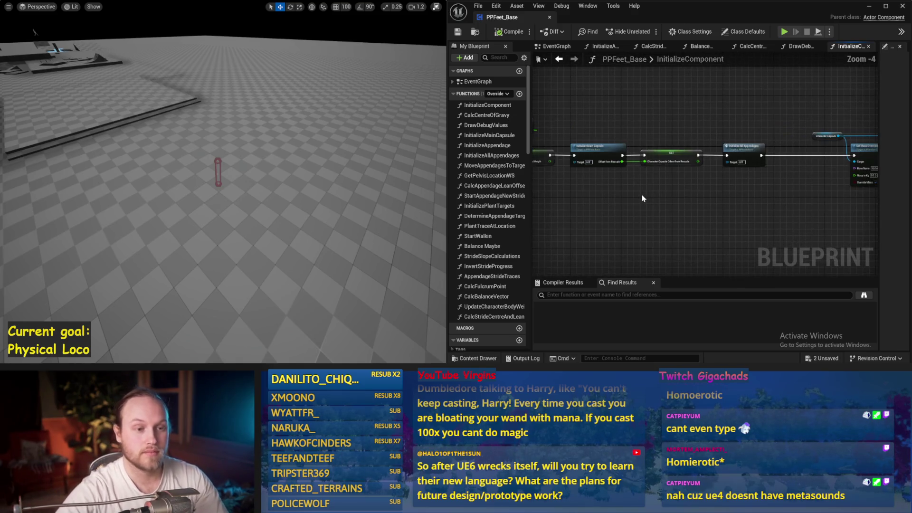
- Pan past the ForEachLoop and collision setup nodes and open InitializeAllAppendages
drag(686, 223, 629, 216)
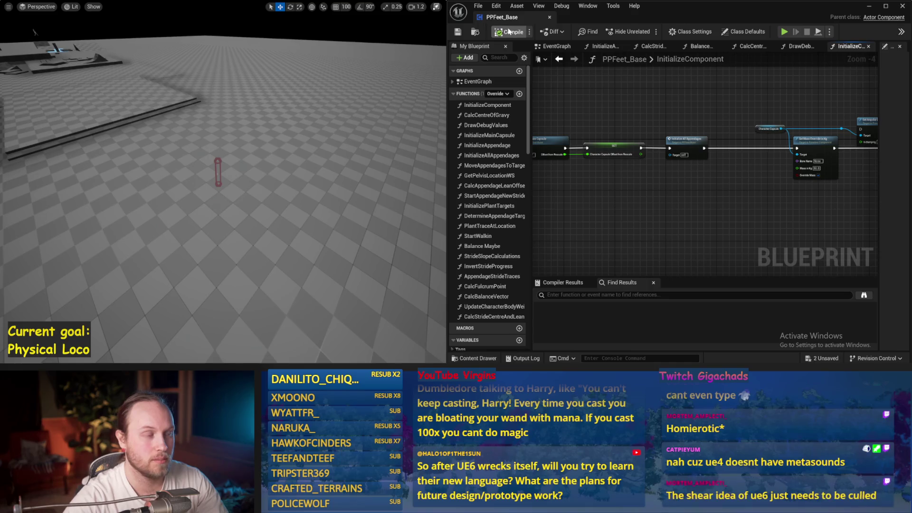
drag(700, 190, 608, 186)
drag(833, 199, 547, 191)
mouse_move(759, 199)
mouse_down()
mouse_move(564, 185)
mouse_move(539, 143)
mouse_up()
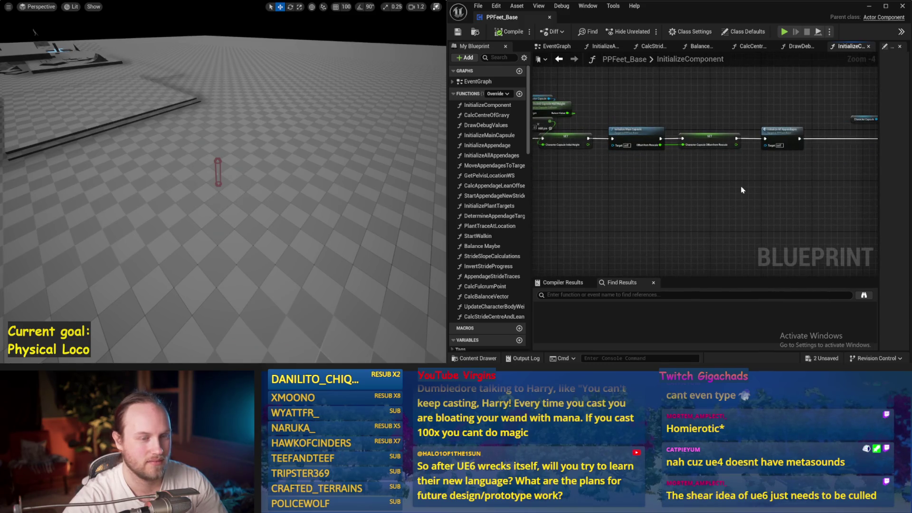
scroll(741, 190, up, 1)
drag(741, 189, 652, 202)
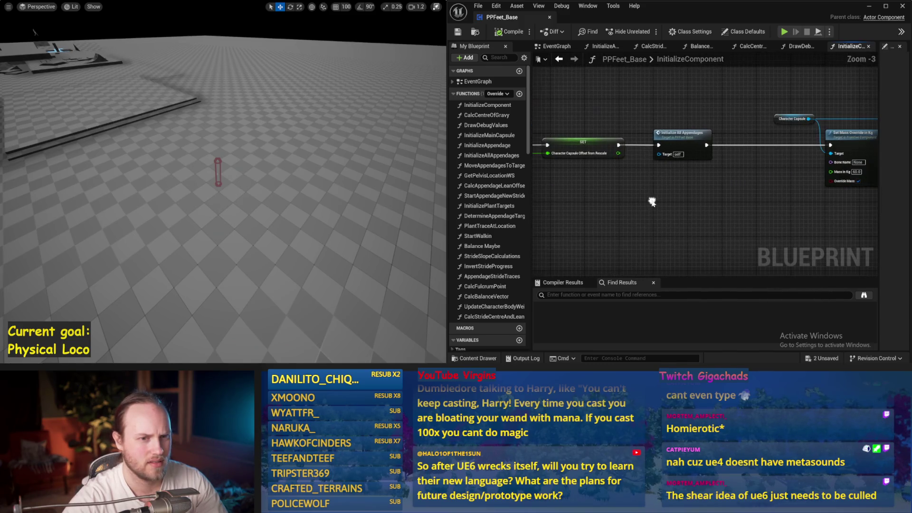
double_click(673, 142)
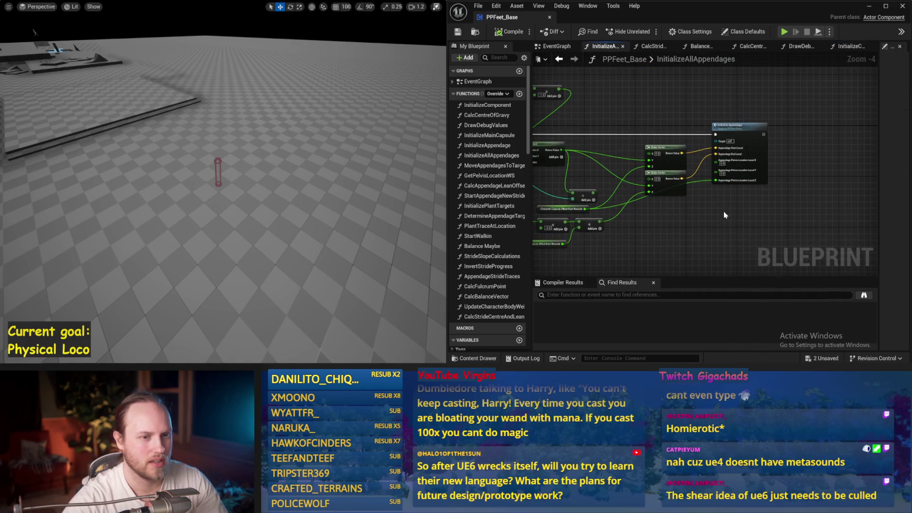
- Open InitializeAppendage and zoom in on the Set up Foot Joint angular drive parameters
double_click(751, 141)
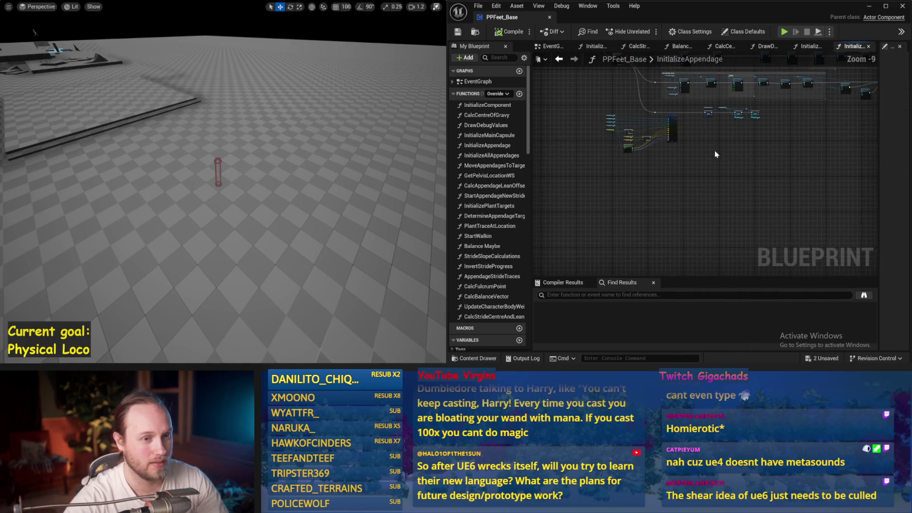
scroll(797, 184, up, 1)
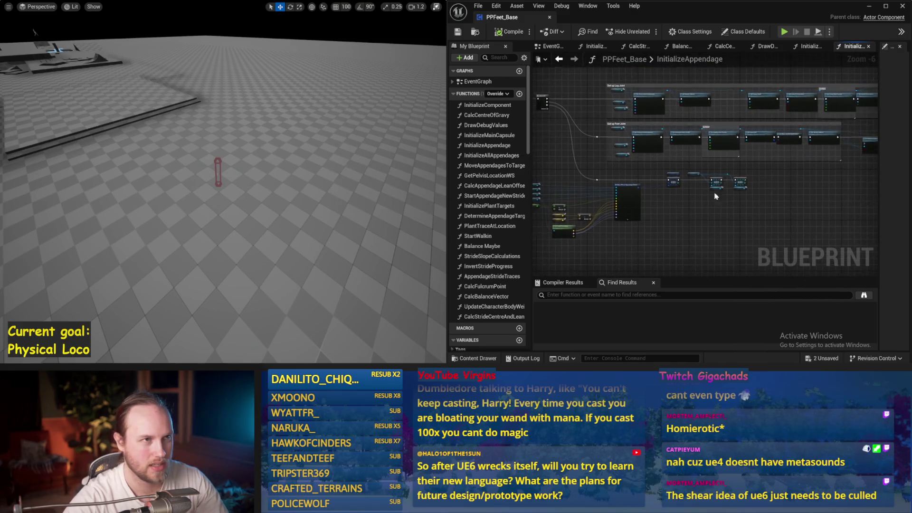
scroll(747, 150, up, 2)
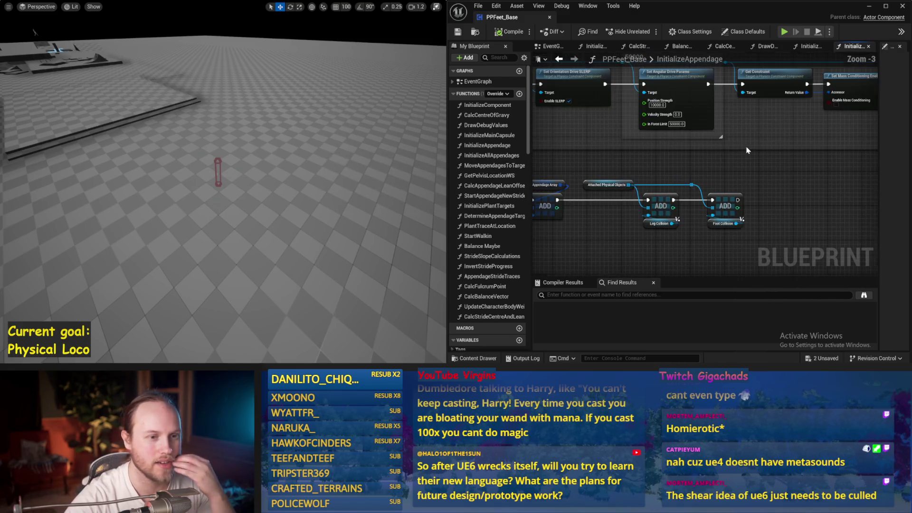
drag(745, 138, 902, 214)
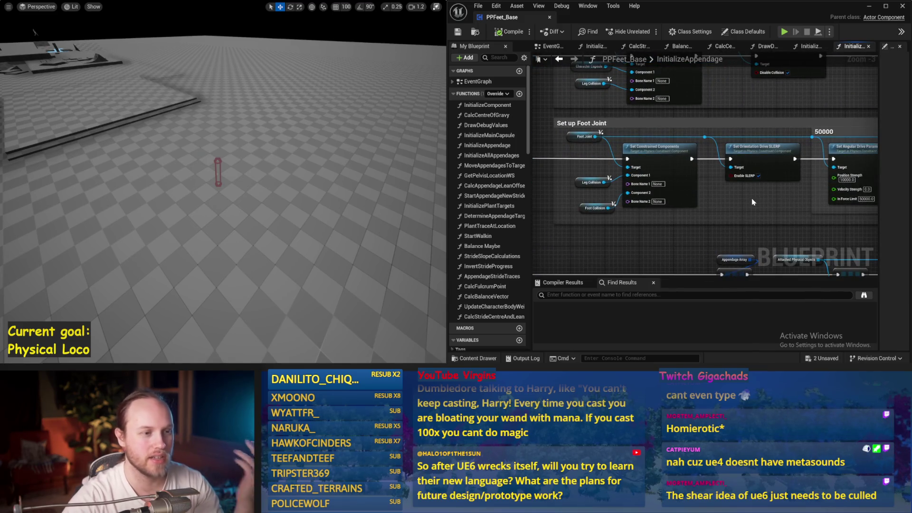
drag(749, 199, 754, 181)
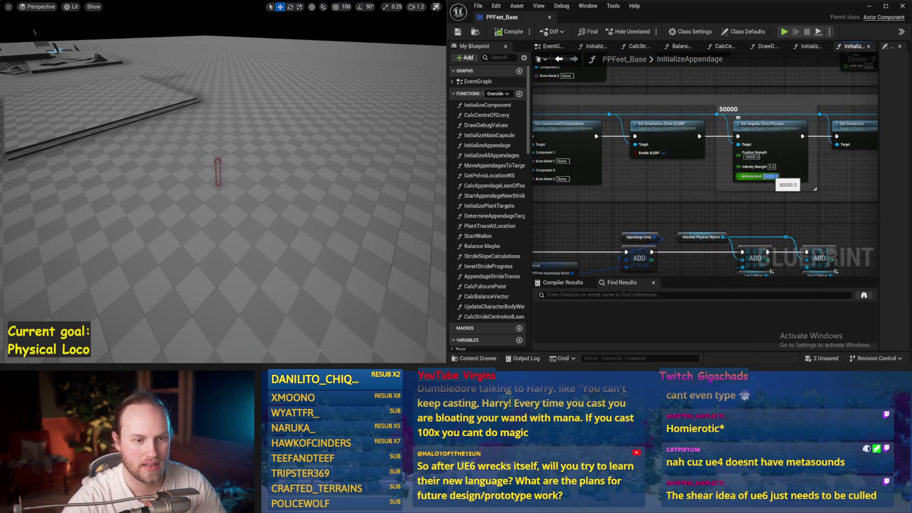
- Save and simulate the legs, then disable Enable SLERP and simulate again
click(452, 30)
key(alt+s)
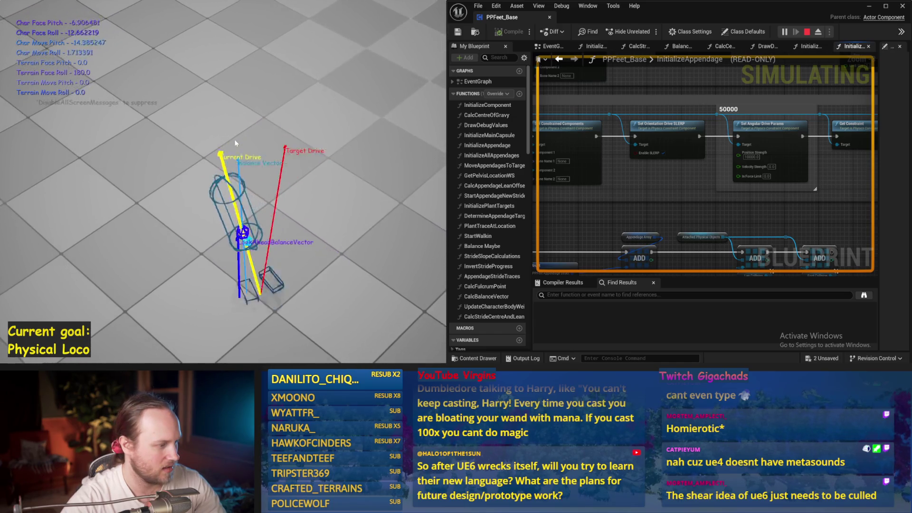
key(Escape)
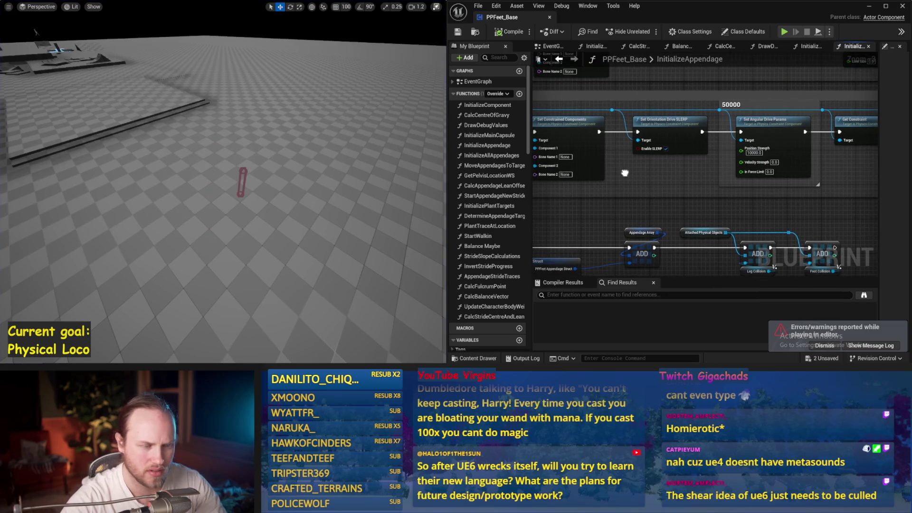
click(677, 148)
drag(308, 132, 315, 137)
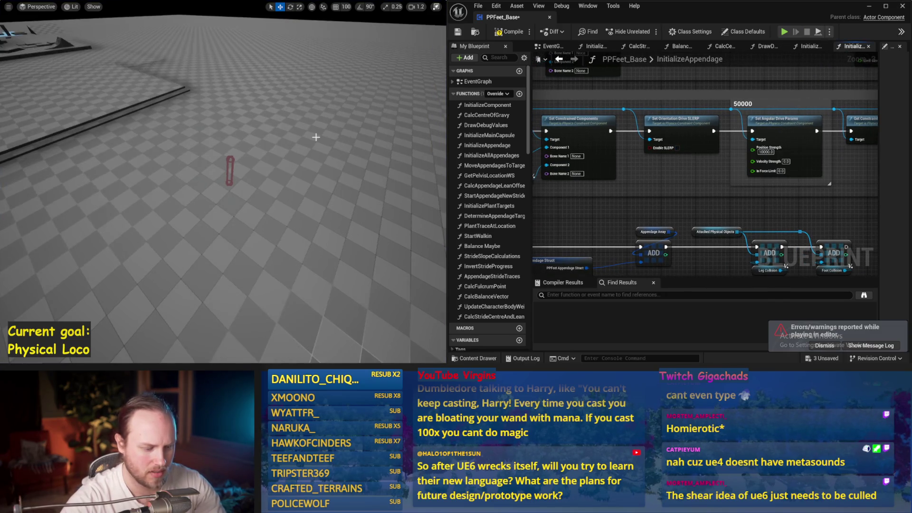
key(alt+p)
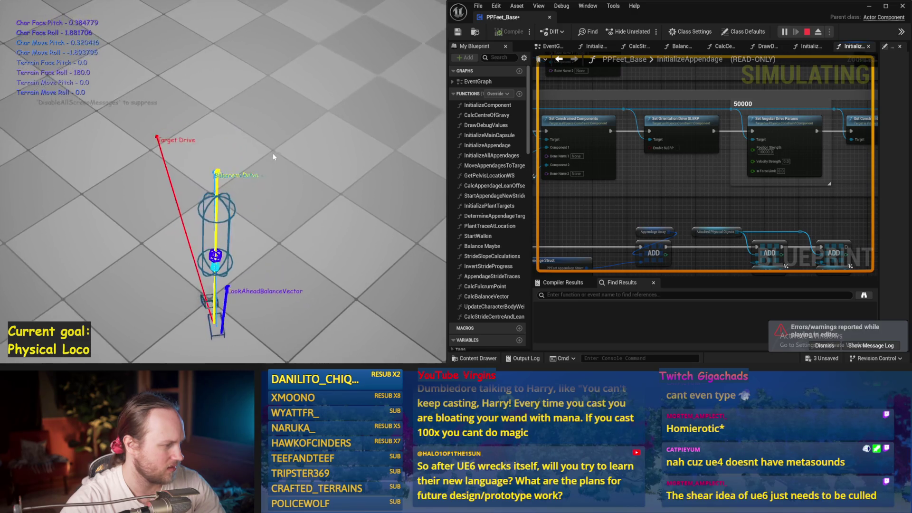
key(Escape)
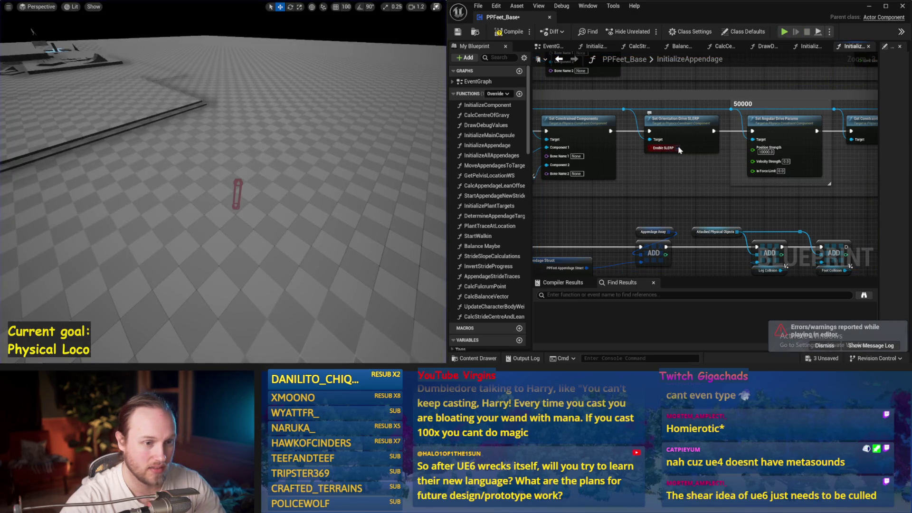
- Re-enable SLERP, run another simulation, and save the blueprint
click(678, 148)
key(alt+p)
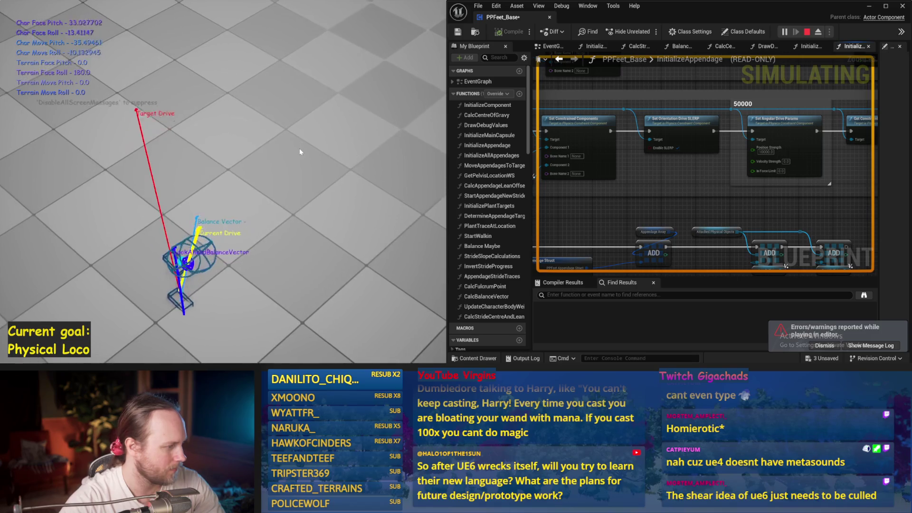
key(Escape)
key(ctrl+s)
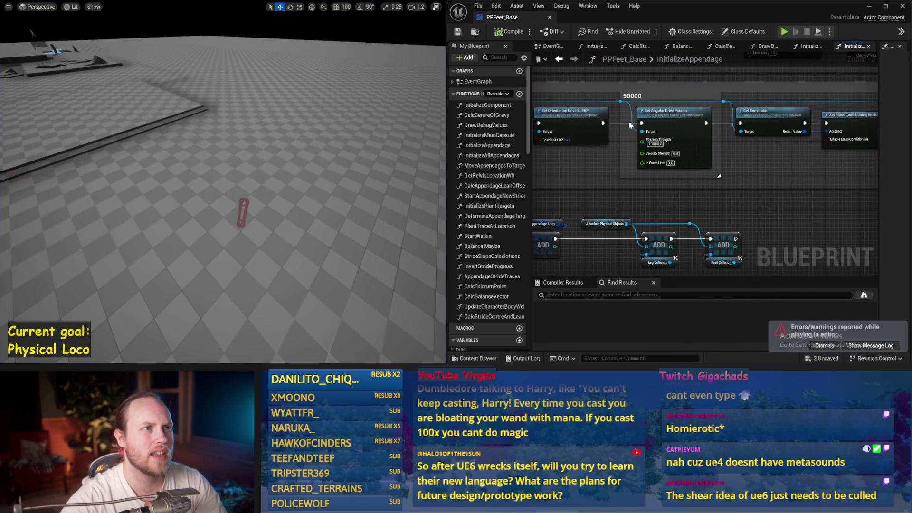
- Wire Set Hidden in Game's exec output into Set Visibility and save
mouse_move(685, 148)
mouse_down()
mouse_move(608, 166)
mouse_move(581, 155)
mouse_up()
key(ctrl+s)
drag(508, 180, 541, 215)
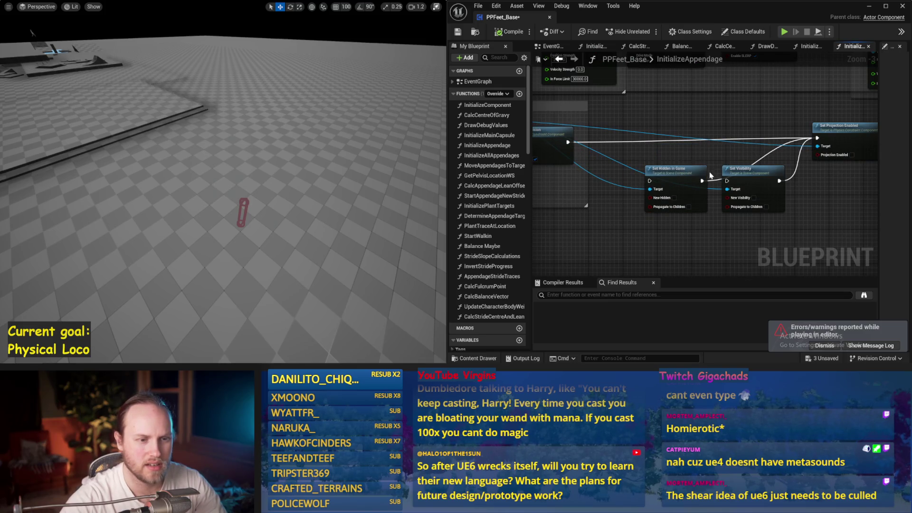
drag(729, 184, 728, 182)
key(ctrl+s)
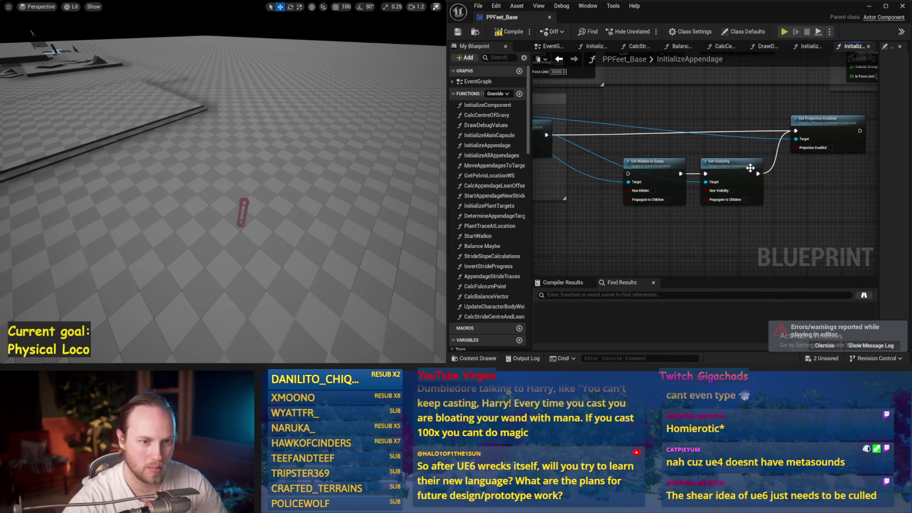
- Move the Set Projection Enabled node aside and run a quick test simulation
mouse_move(814, 125)
mouse_down()
mouse_move(787, 138)
mouse_move(802, 136)
mouse_move(846, 190)
mouse_up()
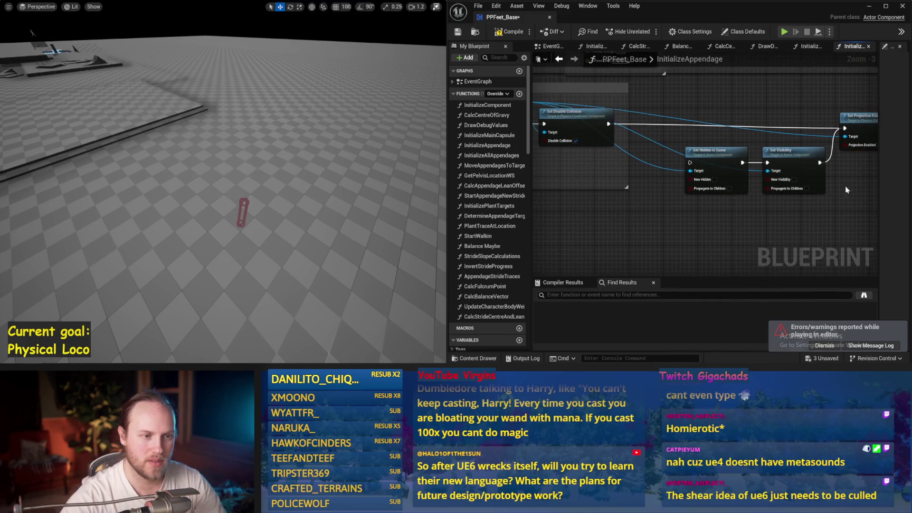
key(alt+s)
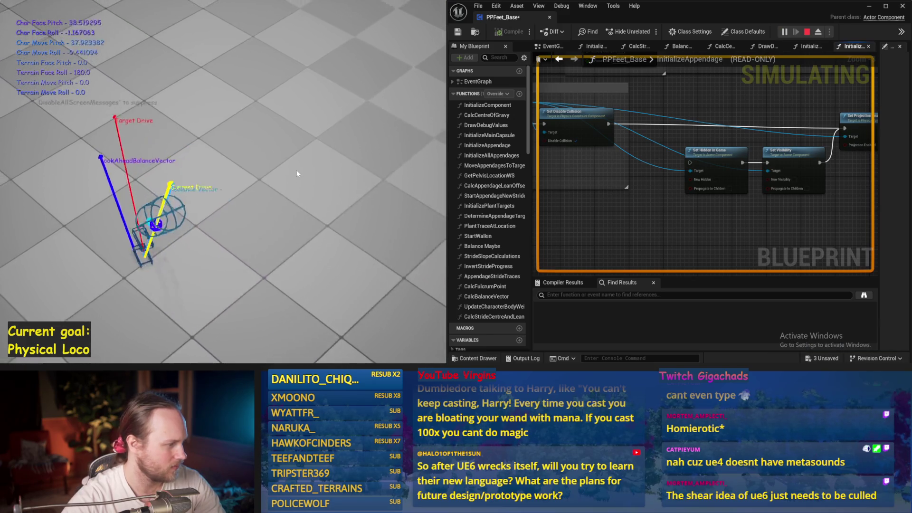
key(Escape)
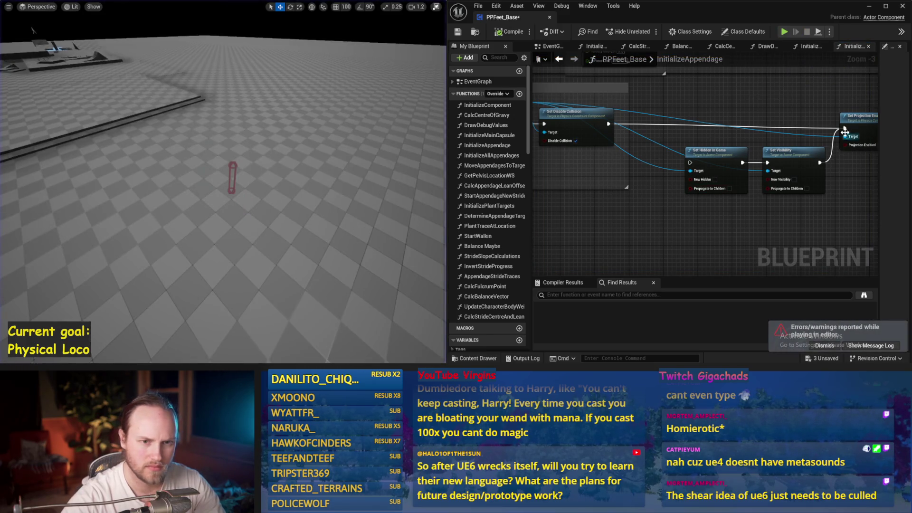
mouse_move(637, 143)
mouse_down()
mouse_move(841, 152)
mouse_move(816, 192)
mouse_up()
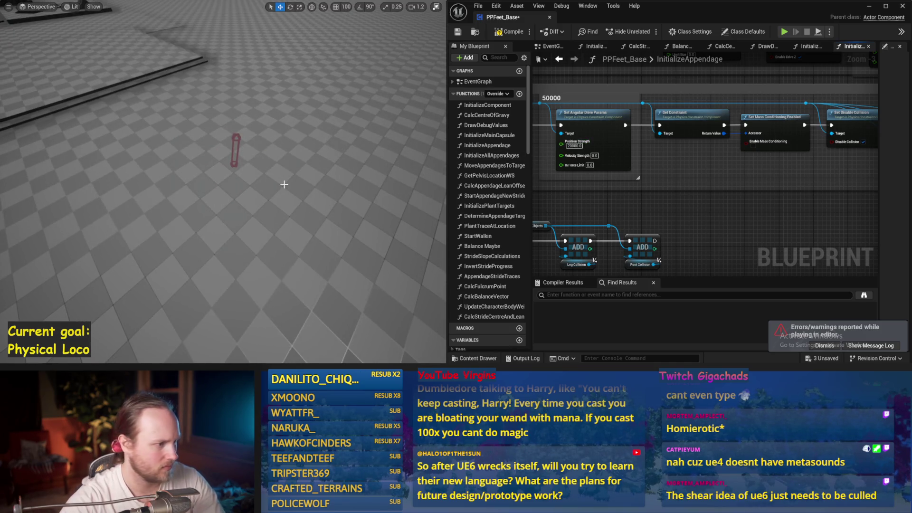
- Run three simulation tests of the capsule legs and save the blueprint
key(alt+s)
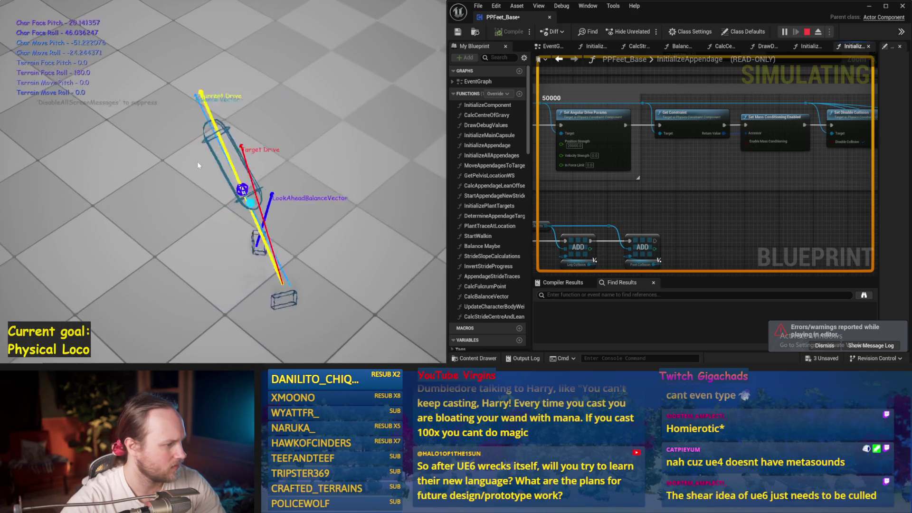
key(Escape)
key(alt+s)
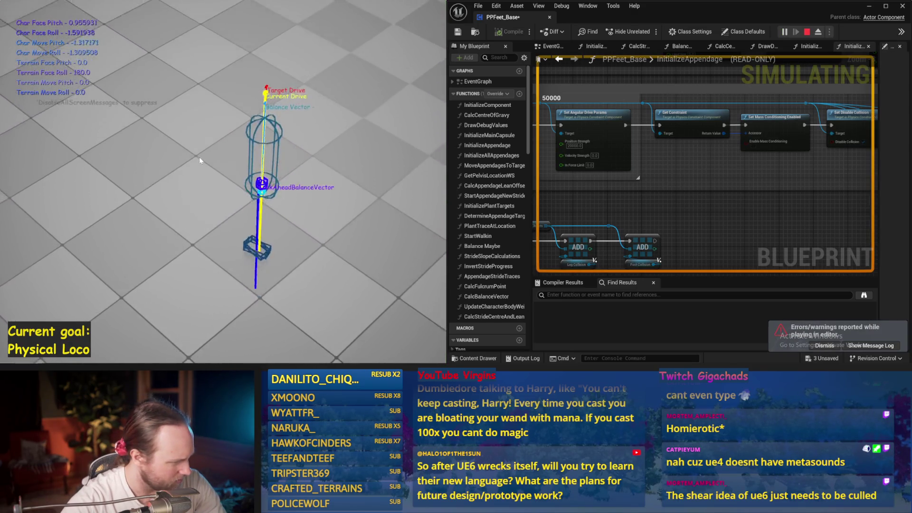
key(Escape)
key(alt+s)
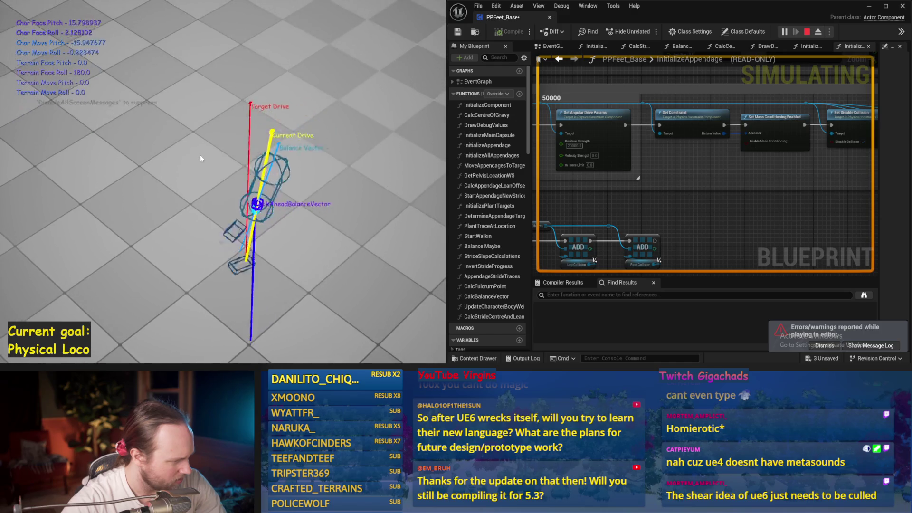
key(Escape)
key(ctrl+s)
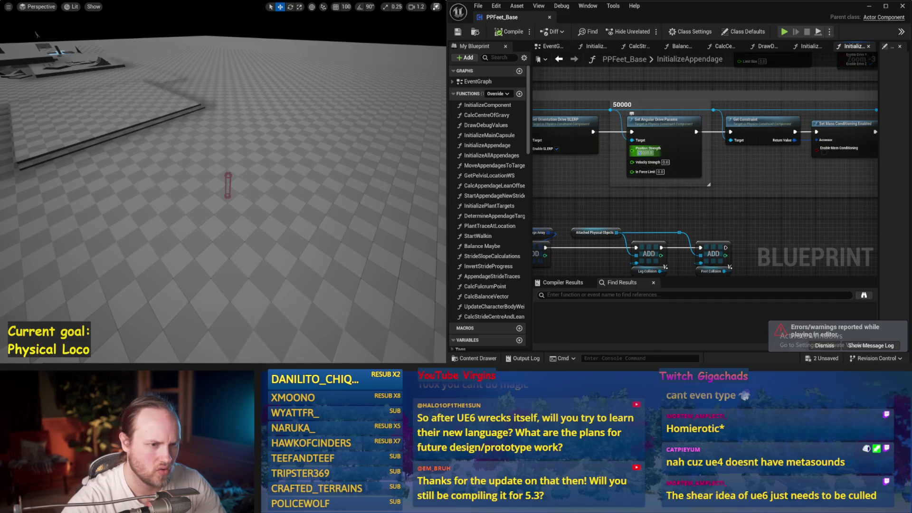
- Retest twice from a new camera angle, save, and set Position Strength to 100000
drag(326, 142, 325, 151)
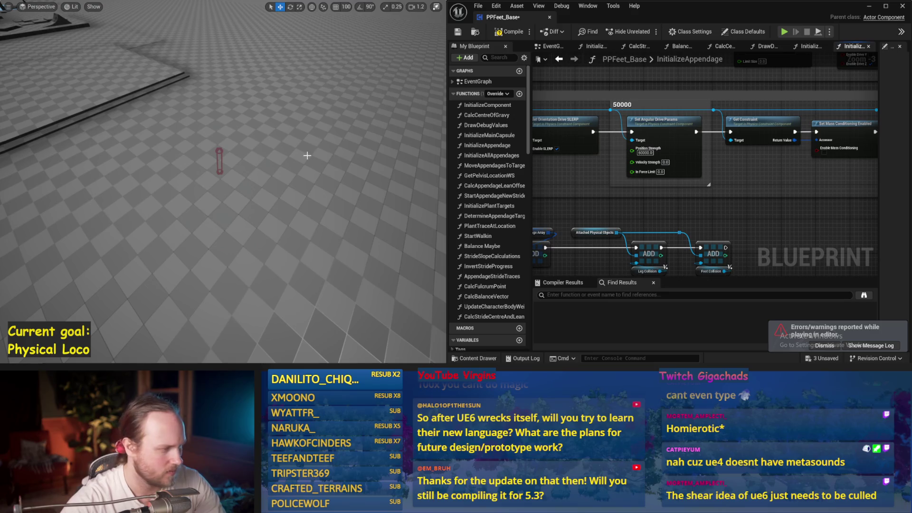
key(alt+s)
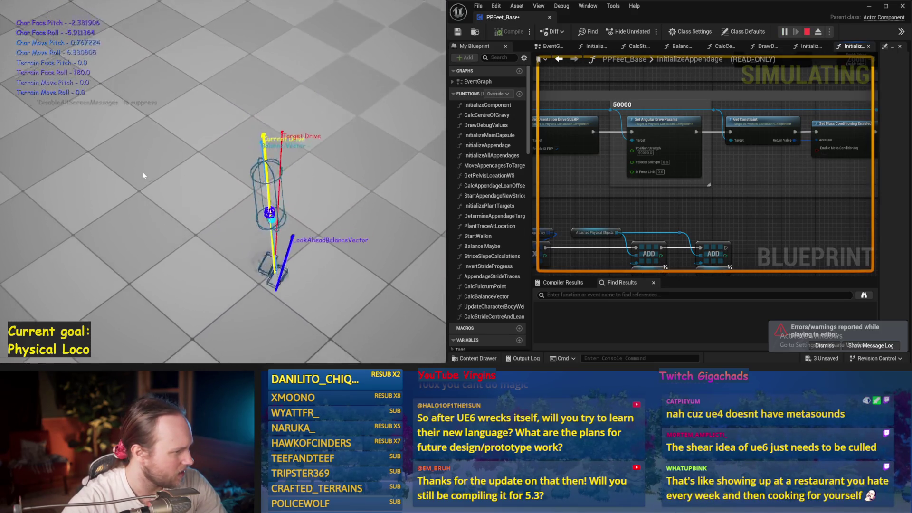
key(Escape)
key(alt+s)
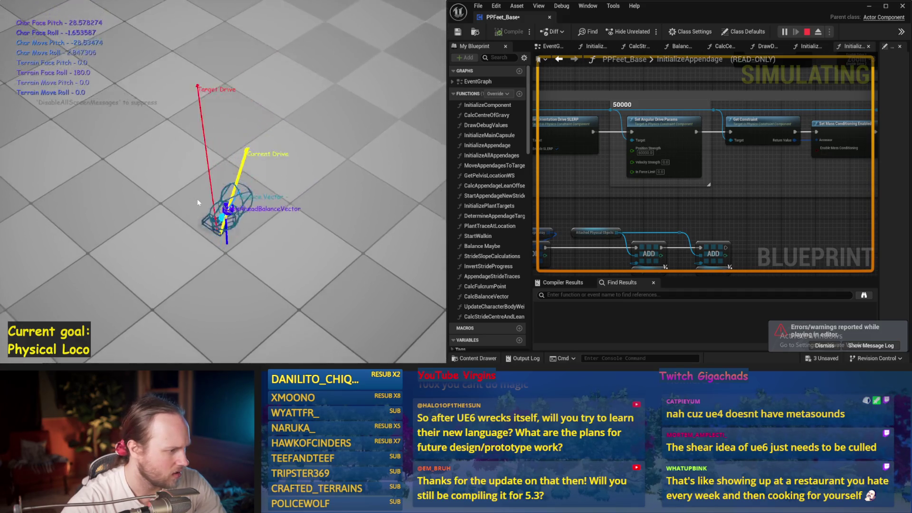
key(Escape)
key(ctrl+s)
text(100000)
key(Return)
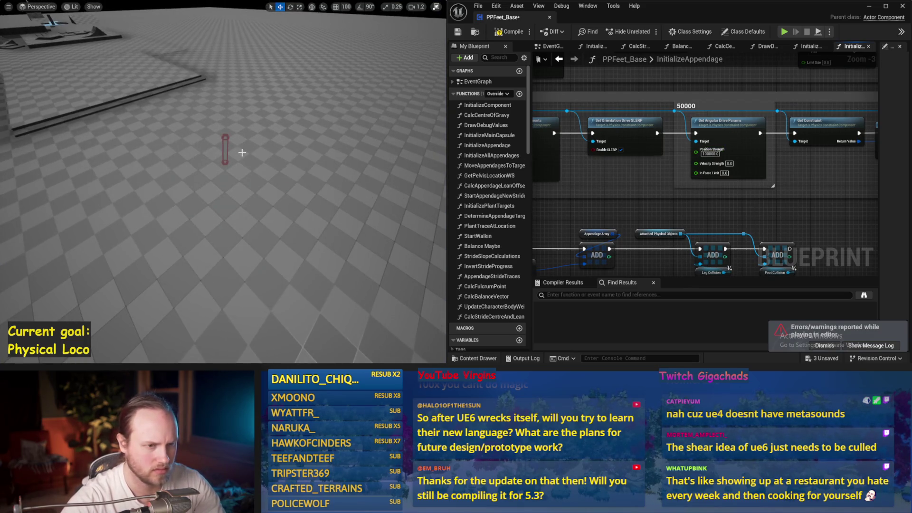
- Simulate the legs with the stronger drive a few times and save the blueprint
key(alt+s)
key(Escape)
key(alt+s)
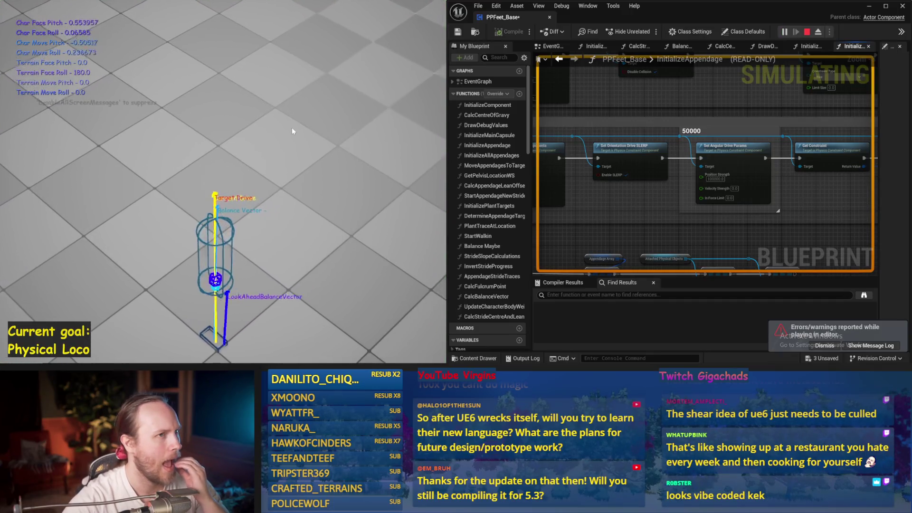
key(Escape)
key(alt+s)
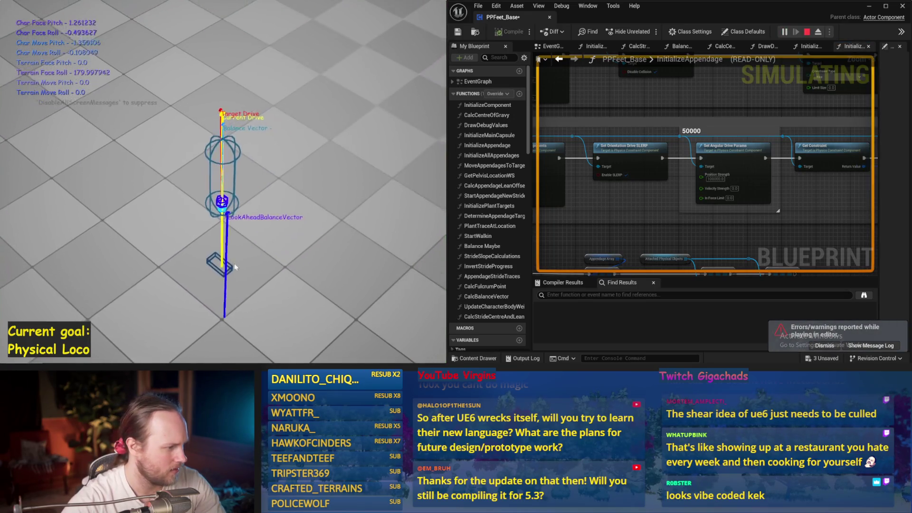
key(Escape)
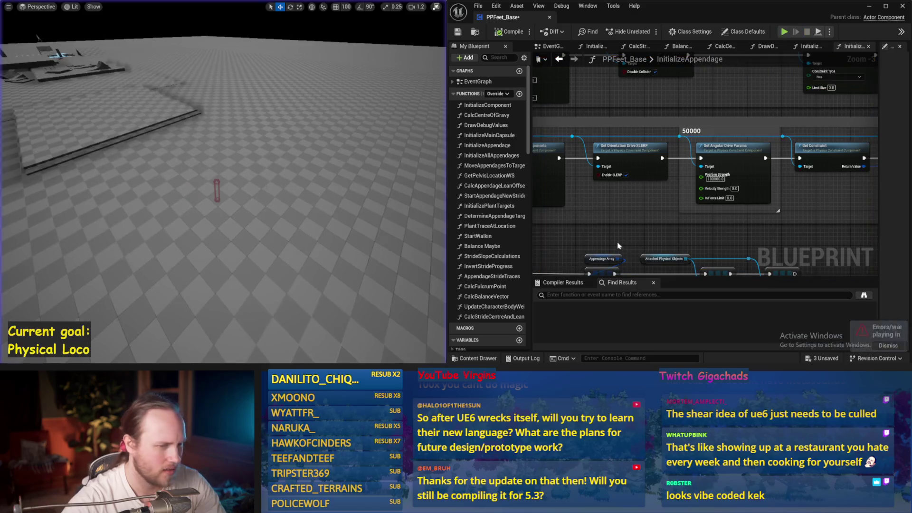
key(ctrl+s)
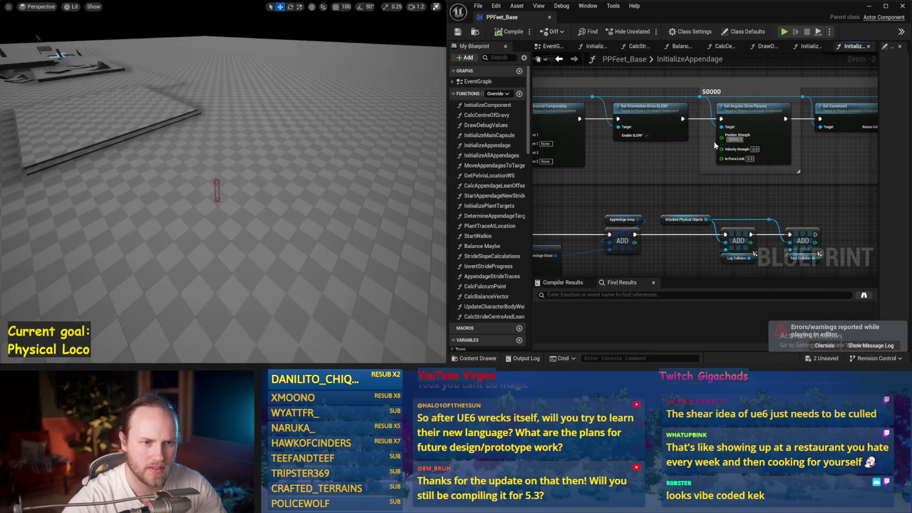
- Simulate once more from a new viewing angle and return to the EventGraph
drag(266, 190, 283, 186)
key(alt+p)
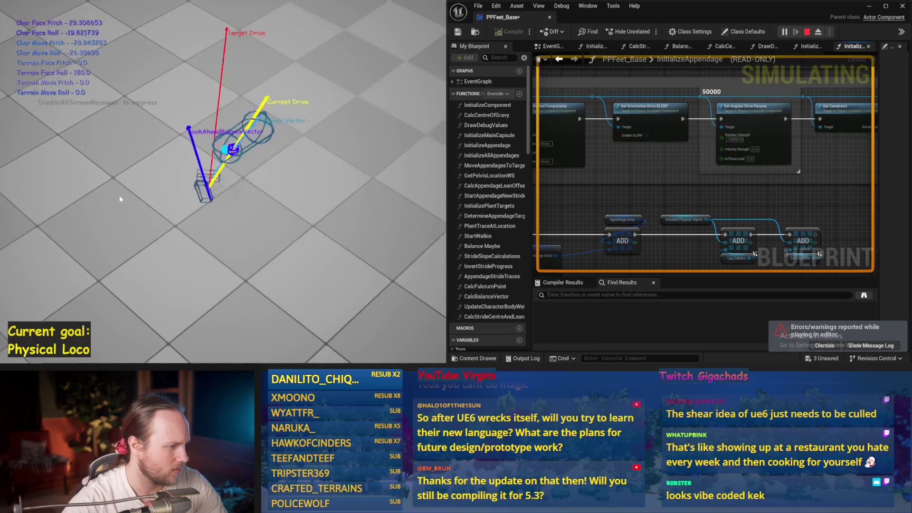
key(Escape)
click(555, 46)
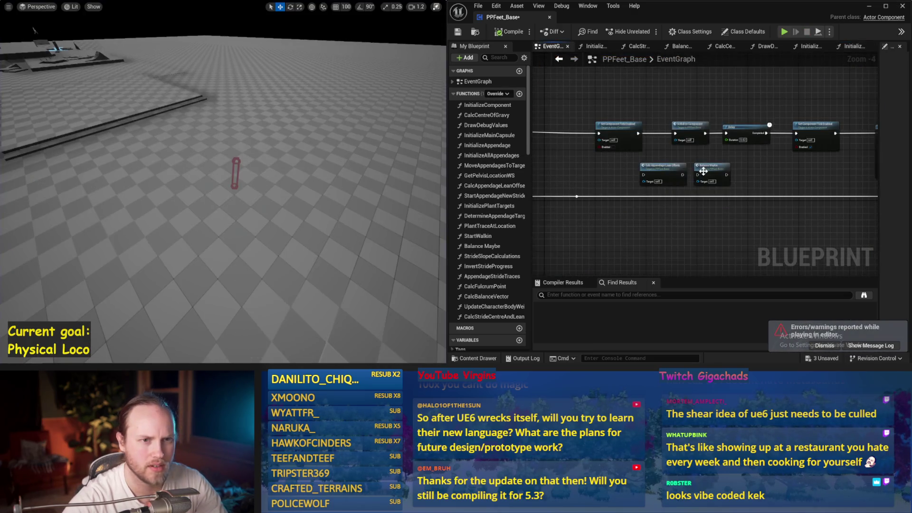
- View the body weight update nodes and the InitializeAllAppendages graph, then return to EventGraph, saving throughout
key(ctrl+s)
mouse_move(744, 124)
mouse_down()
mouse_move(597, 127)
mouse_move(729, 167)
mouse_up()
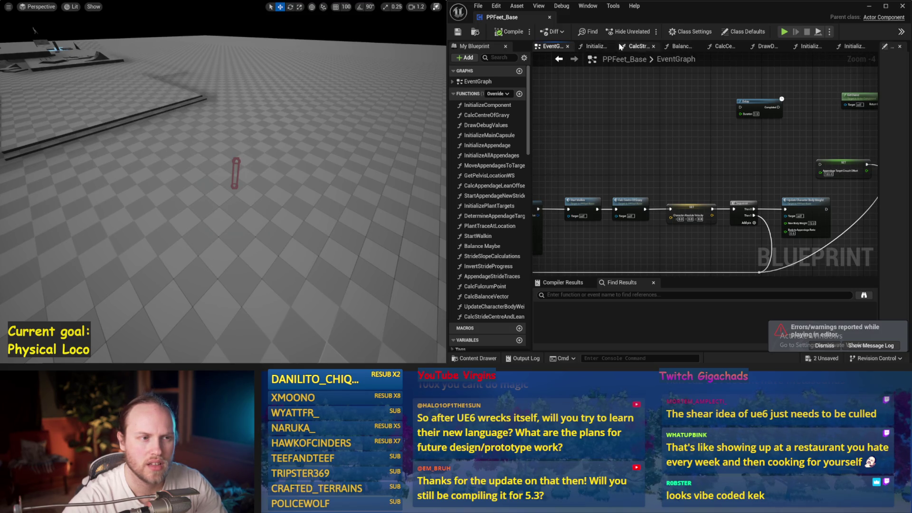
click(589, 47)
key(ctrl+s)
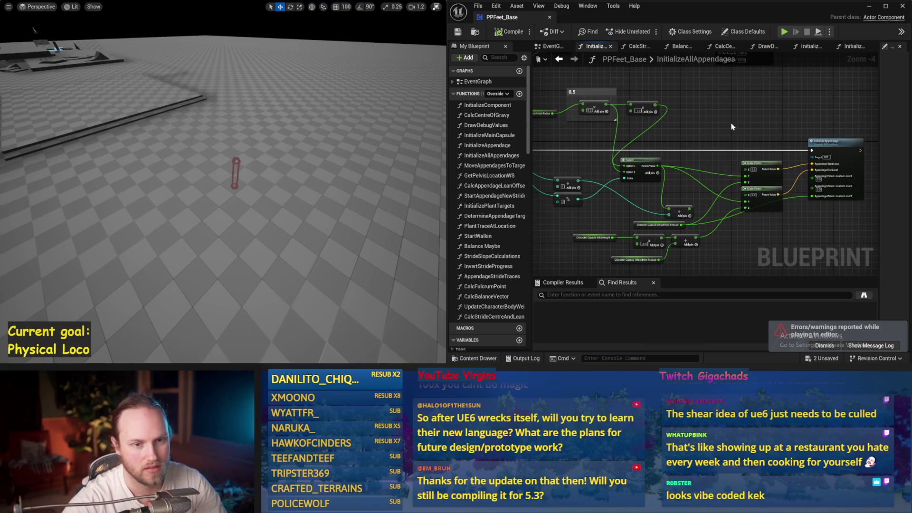
drag(732, 127, 679, 133)
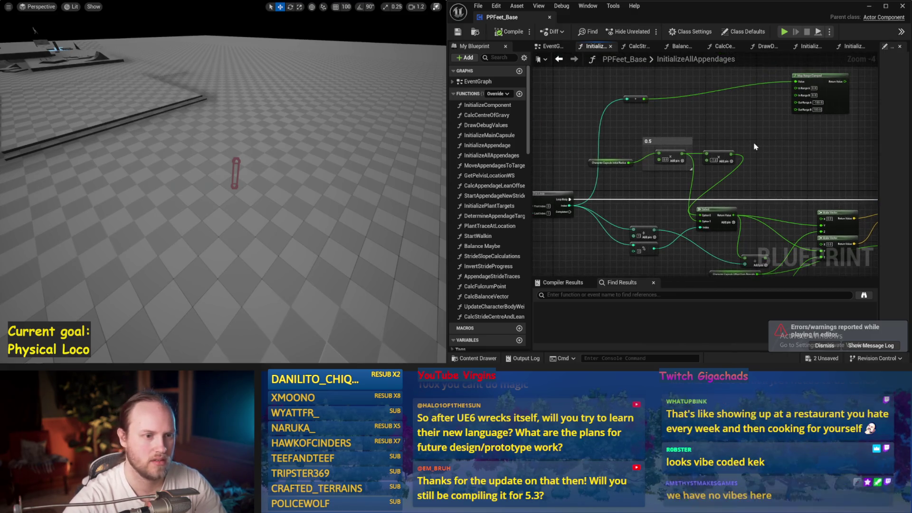
key(ctrl+s)
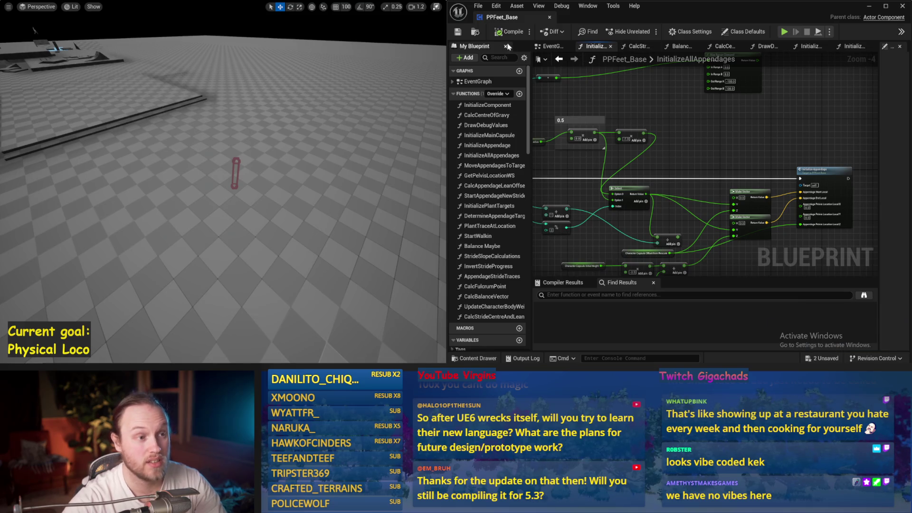
click(546, 47)
scroll(589, 133, down, 3)
key(ctrl+s)
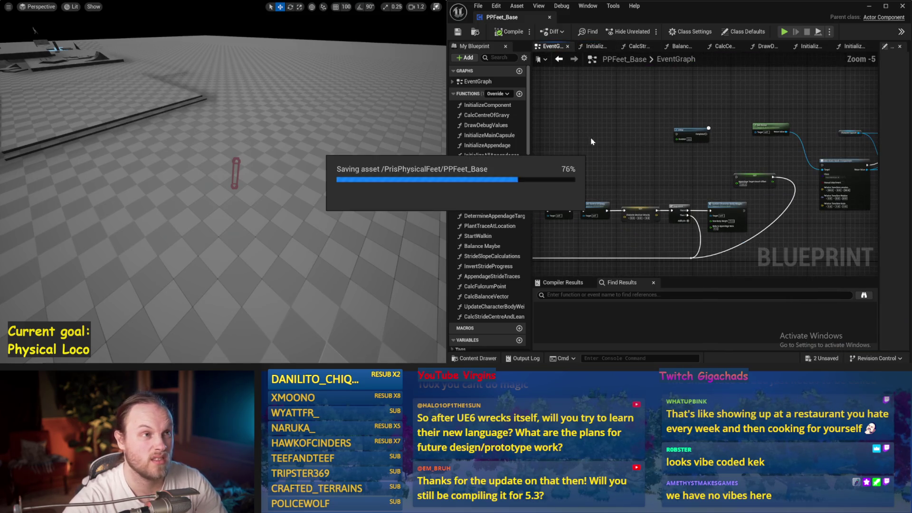
- Zoom in and out on the EventGraph while saving the blueprint
scroll(606, 115, up, 3)
scroll(606, 115, down, 3)
key(ctrl+s)
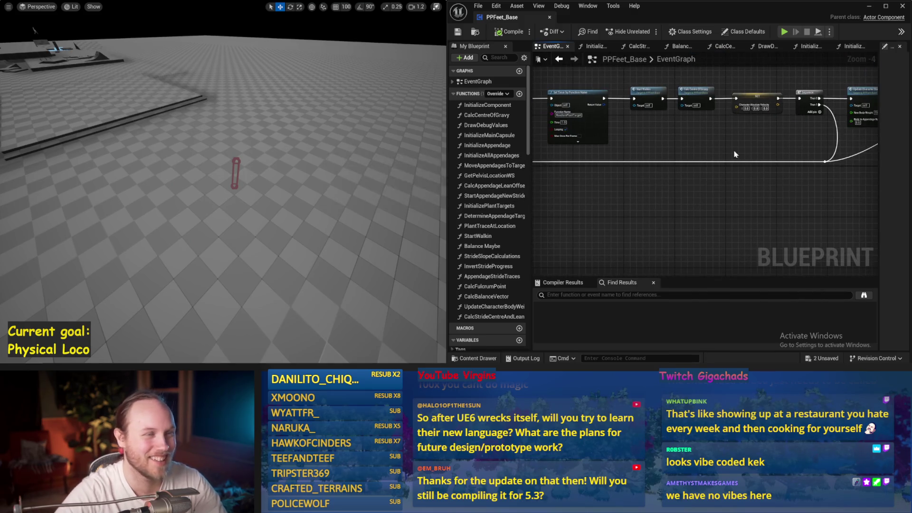
scroll(682, 204, up, 3)
key(ctrl+s)
scroll(682, 200, down, 3)
scroll(765, 108, up, 3)
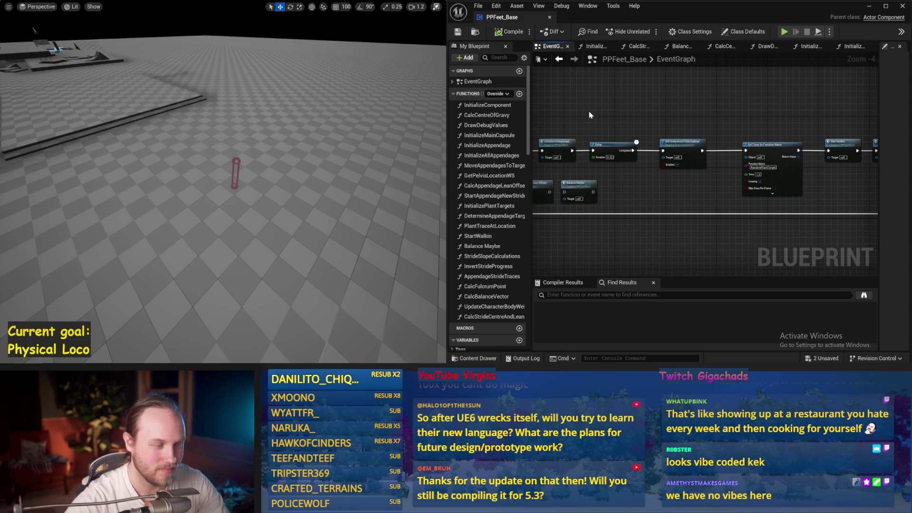
- Open InitializeComponent, pan over its appendage setup and mass override nodes, and dock InitializeAppendage separately
double_click(733, 145)
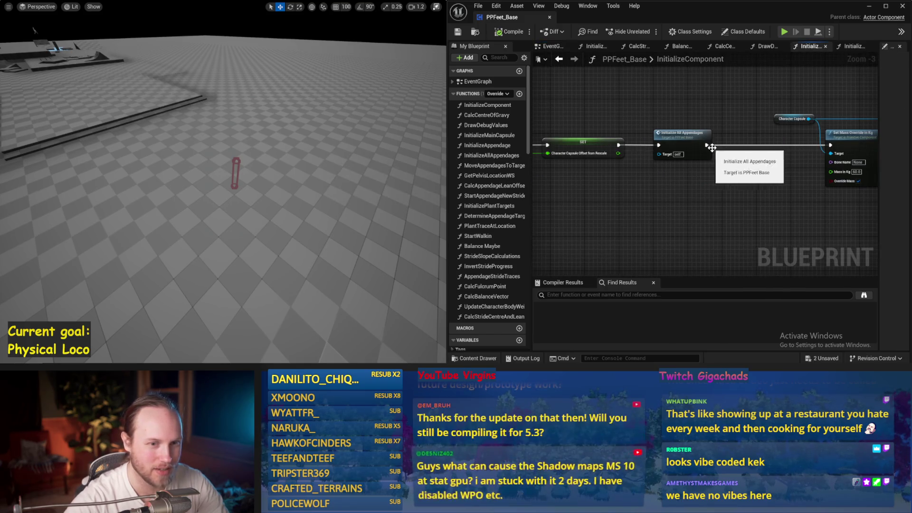
scroll(645, 160, down, 1)
key(ctrl+s)
drag(672, 123, 606, 138)
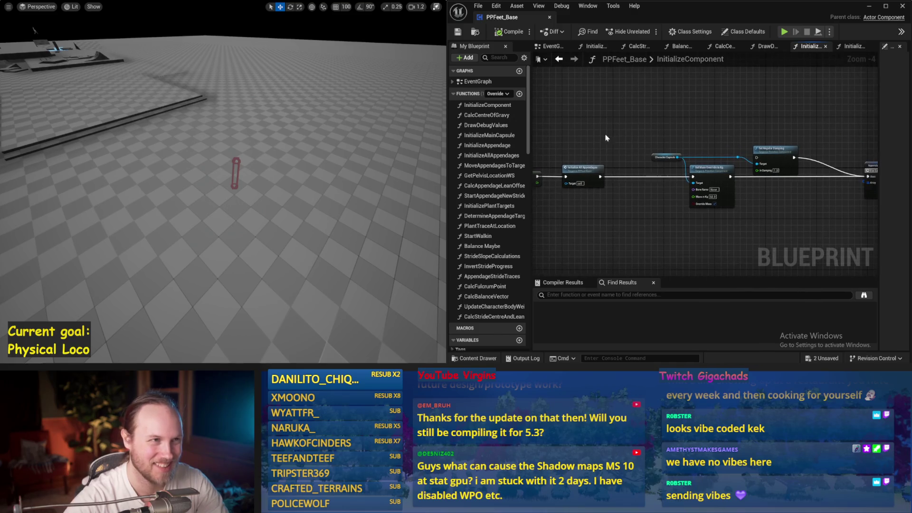
mouse_move(756, 212)
mouse_down()
mouse_move(713, 180)
mouse_move(793, 195)
mouse_up()
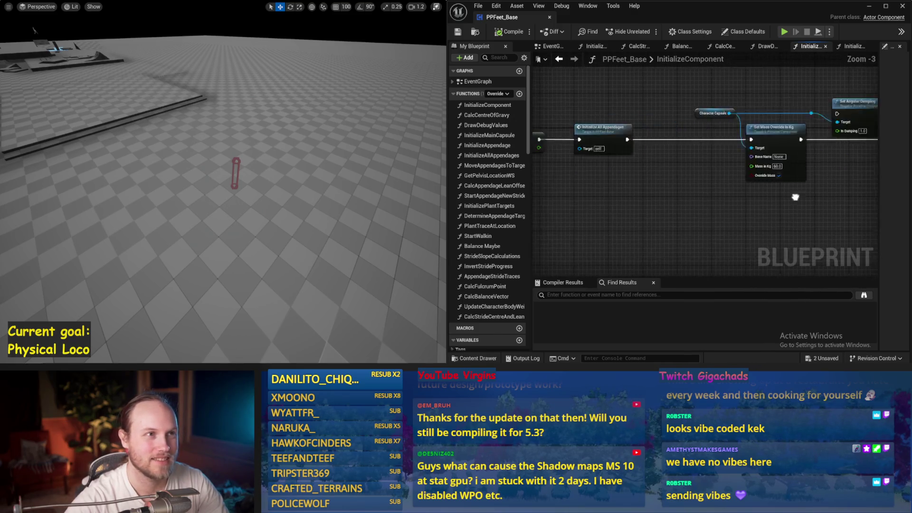
scroll(697, 183, up, 1)
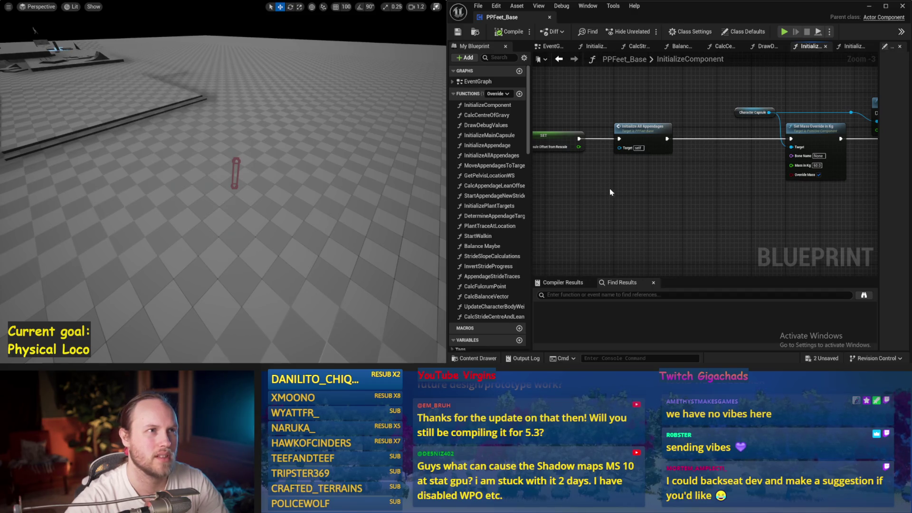
drag(611, 192, 641, 208)
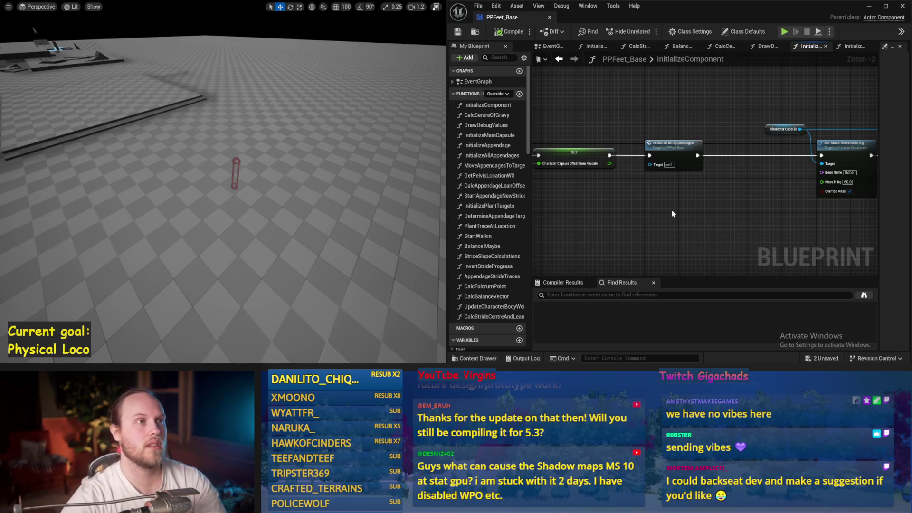
mouse_move(672, 211)
mouse_down()
mouse_move(652, 188)
mouse_move(614, 197)
mouse_move(784, 208)
mouse_move(732, 218)
mouse_move(581, 209)
mouse_move(775, 226)
mouse_move(677, 190)
mouse_move(758, 203)
mouse_move(682, 214)
mouse_move(533, 205)
mouse_up()
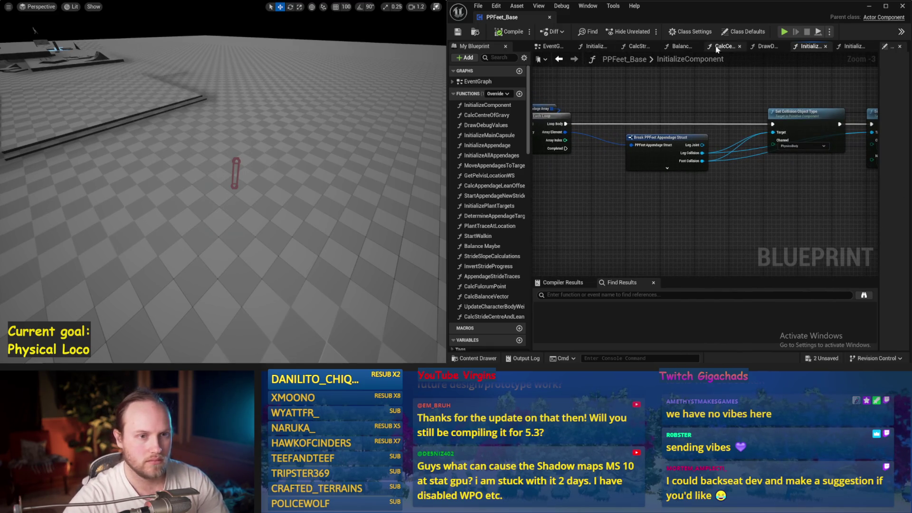
drag(862, 53, 850, 47)
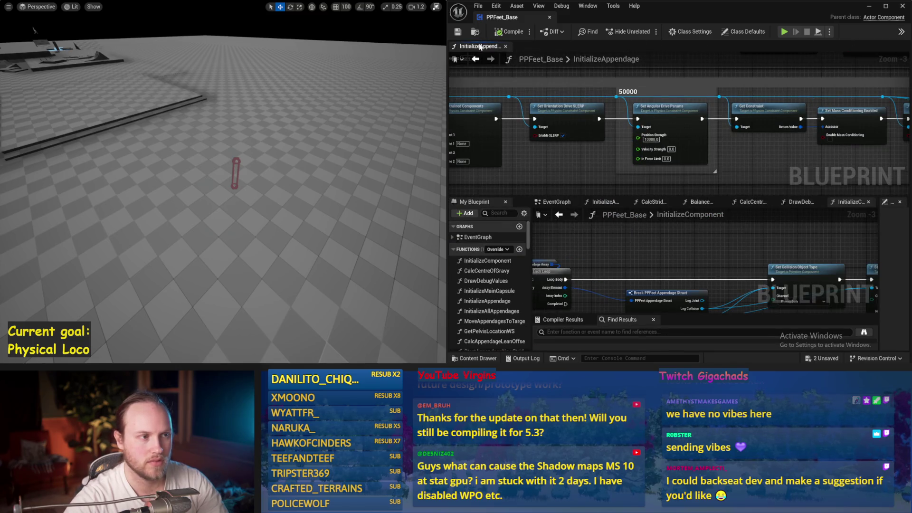
- Close the InitializeAppendage graph, then compile and save PPFeet_Base from the EventGraph
click(506, 47)
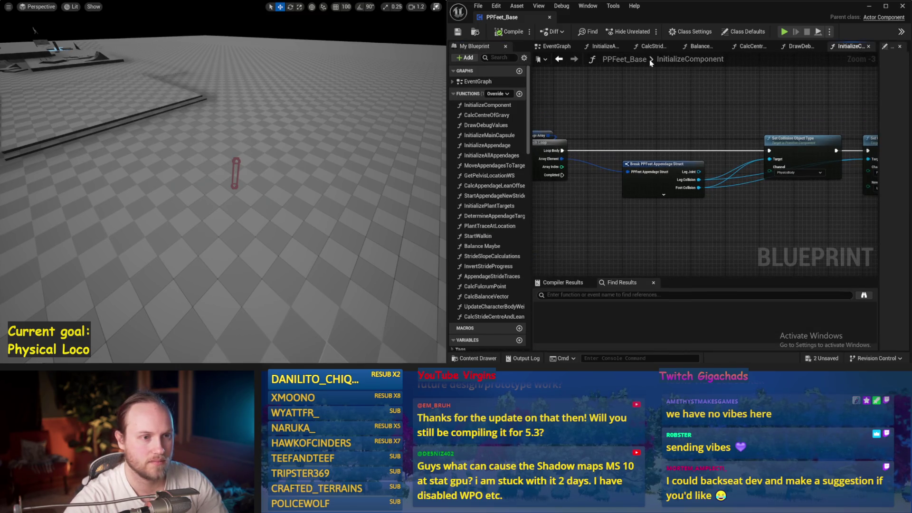
click(701, 47)
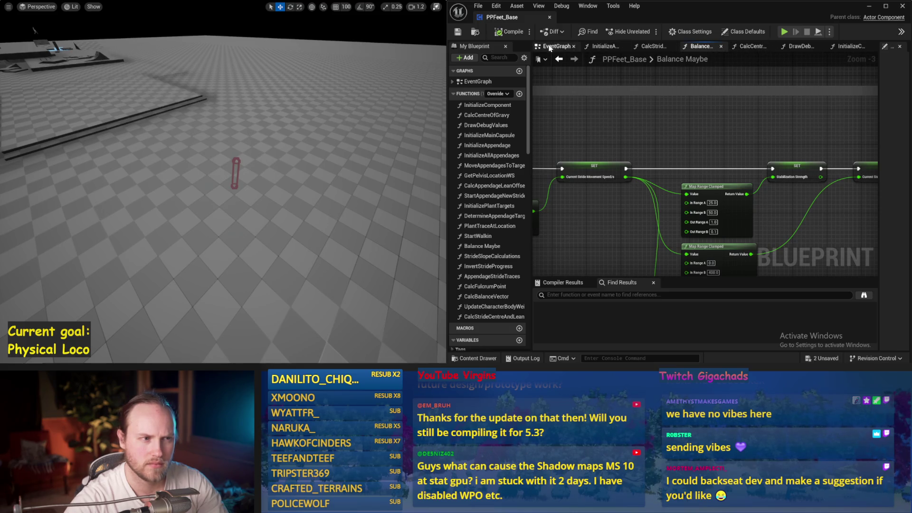
click(551, 47)
key(F7)
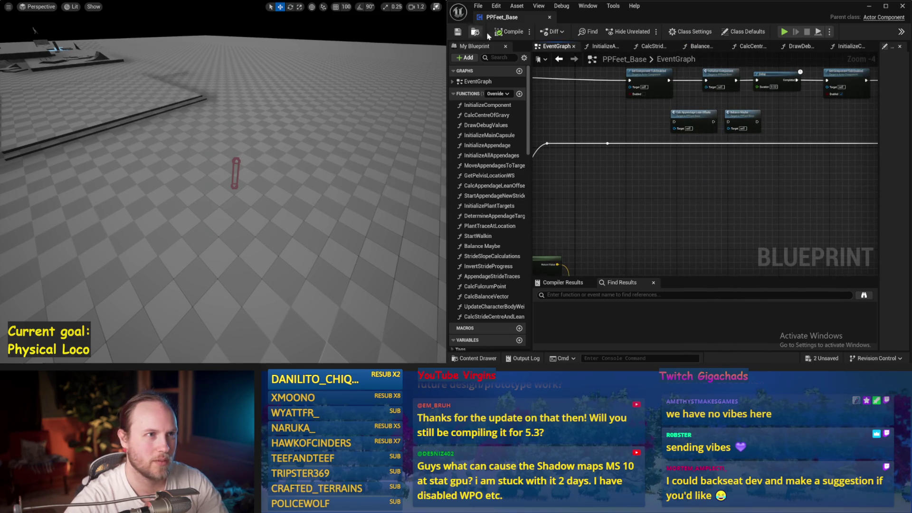
click(517, 33)
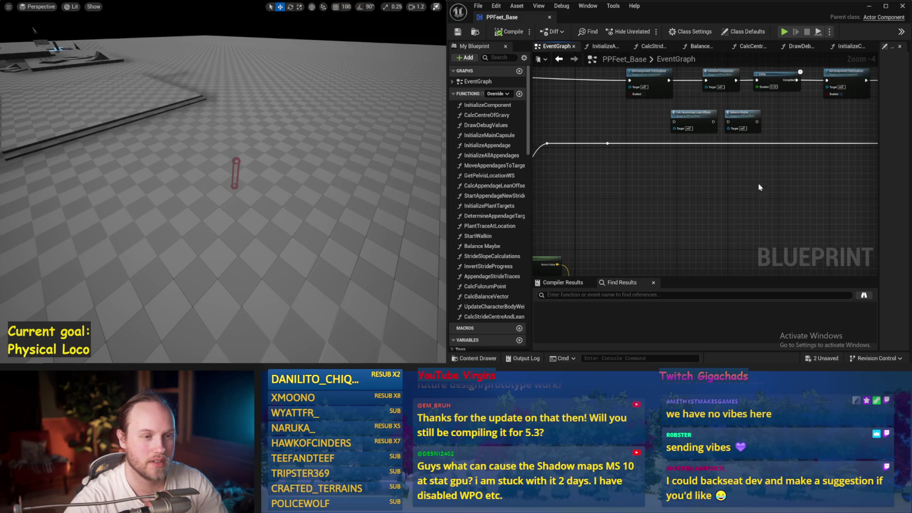
scroll(757, 185, down, 1)
mouse_move(737, 183)
mouse_down()
mouse_move(666, 220)
mouse_move(689, 200)
mouse_move(618, 211)
mouse_move(625, 197)
mouse_move(810, 163)
mouse_move(808, 127)
mouse_move(749, 157)
mouse_up()
scroll(694, 193, up, 1)
key(ctrl+s)
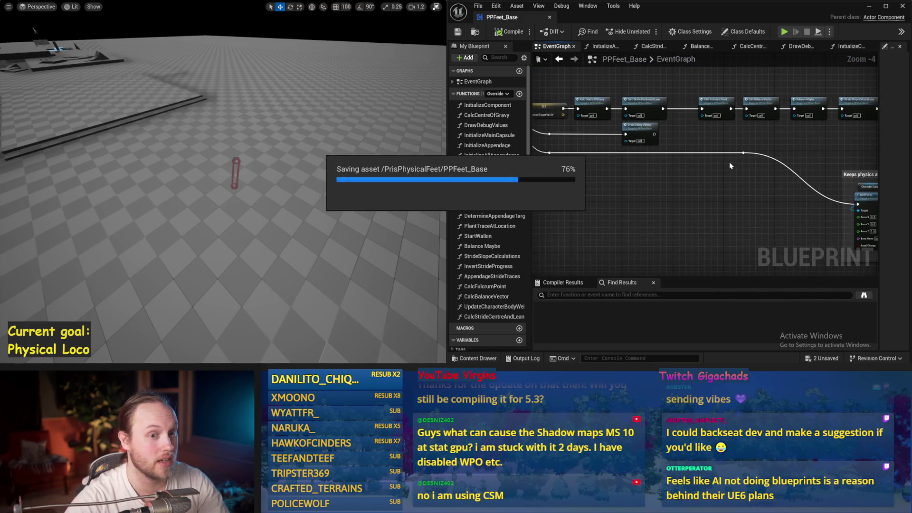
- Shift the Break struct, cycle-count and SET nodes right and slightly down, then save
drag(601, 164, 557, 176)
drag(651, 177, 652, 180)
drag(868, 153, 714, 124)
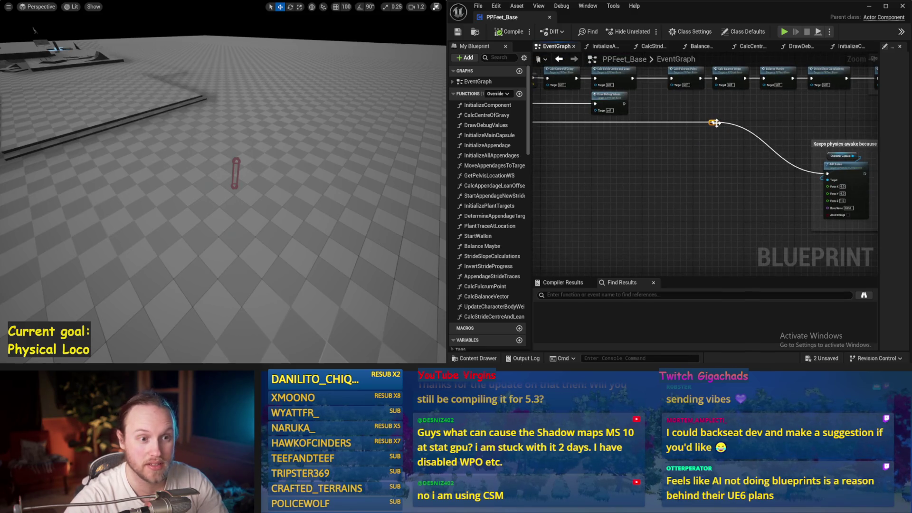
key(ctrl+s)
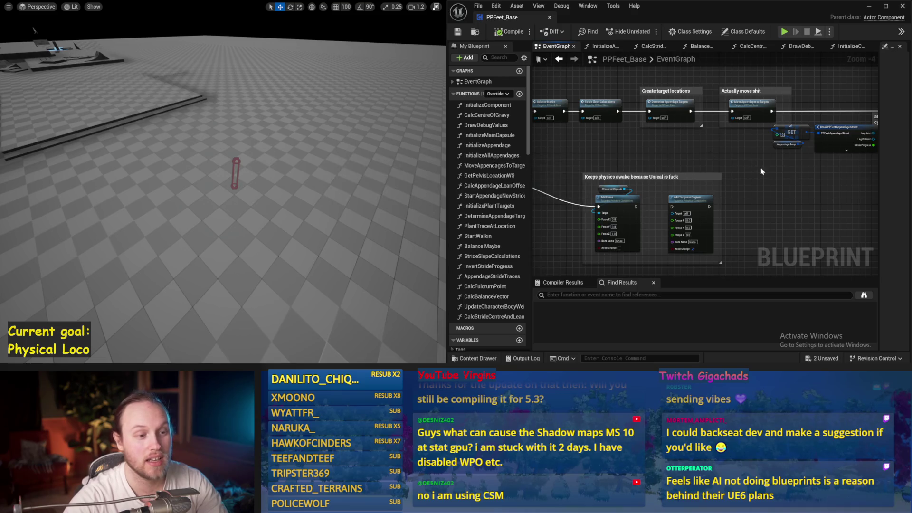
mouse_move(784, 104)
mouse_down()
mouse_move(657, 151)
mouse_move(706, 146)
mouse_move(696, 147)
mouse_up()
drag(768, 183, 643, 115)
drag(693, 130, 697, 147)
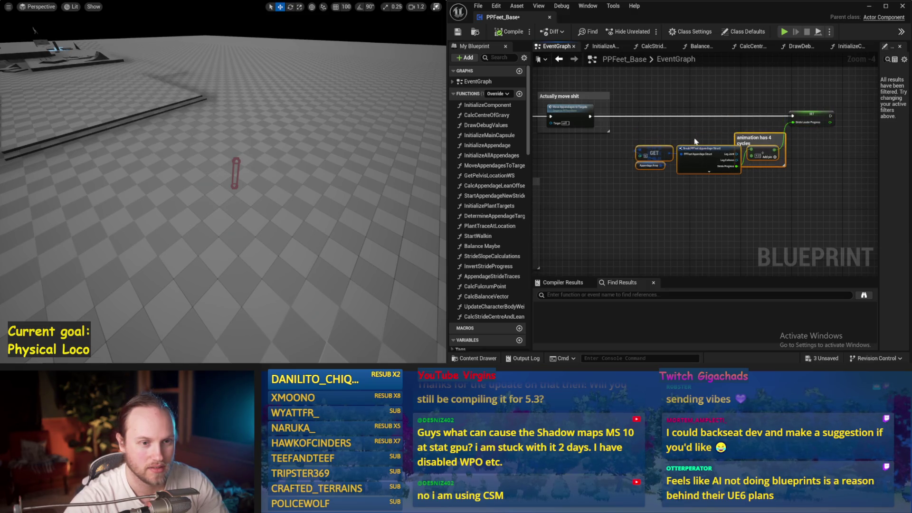
key(ctrl+s)
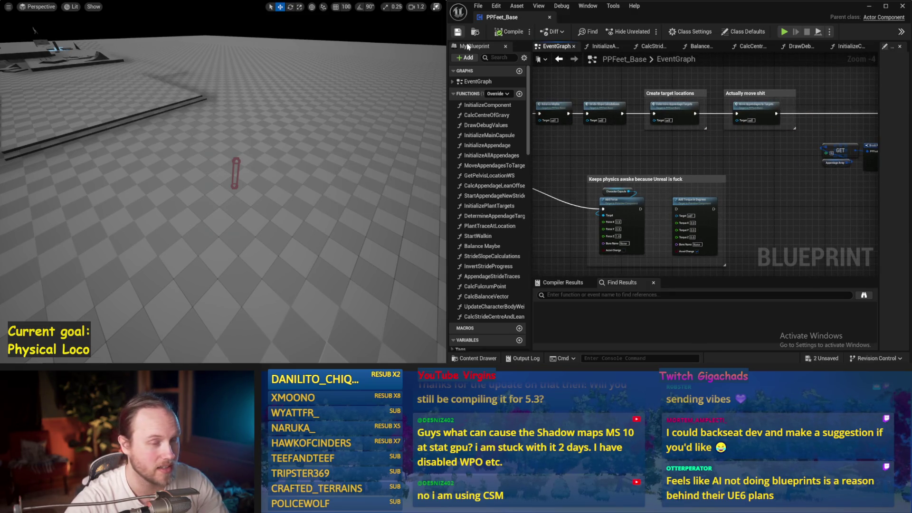
- Open the MoveAppendagesToTargets function graph from the EventGraph's target-location steps
scroll(714, 190, up, 1)
mouse_move(667, 175)
mouse_down()
mouse_move(602, 190)
mouse_move(769, 183)
mouse_up()
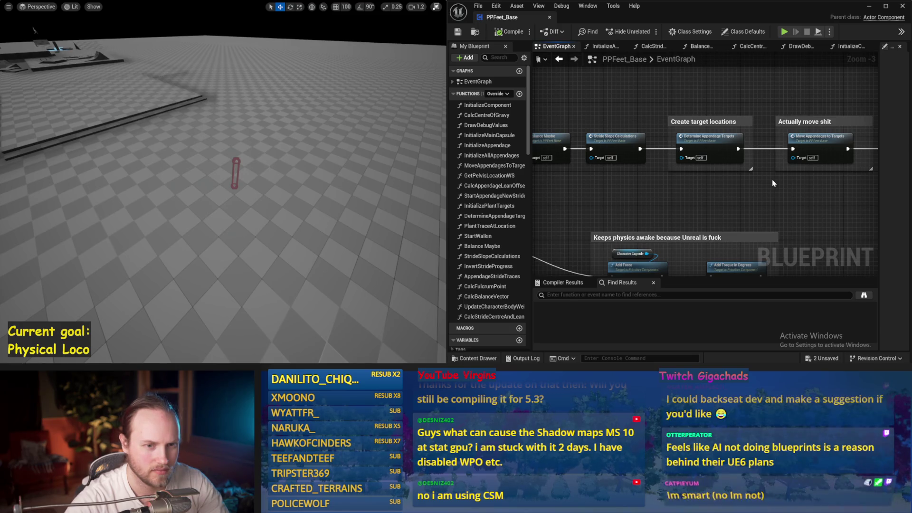
double_click(810, 143)
- Review the MoveAppendagesToTargets graph's Set Angular Orientation Target, dot product and angle nodes
mouse_move(697, 176)
mouse_down()
mouse_move(540, 172)
mouse_move(546, 143)
mouse_up()
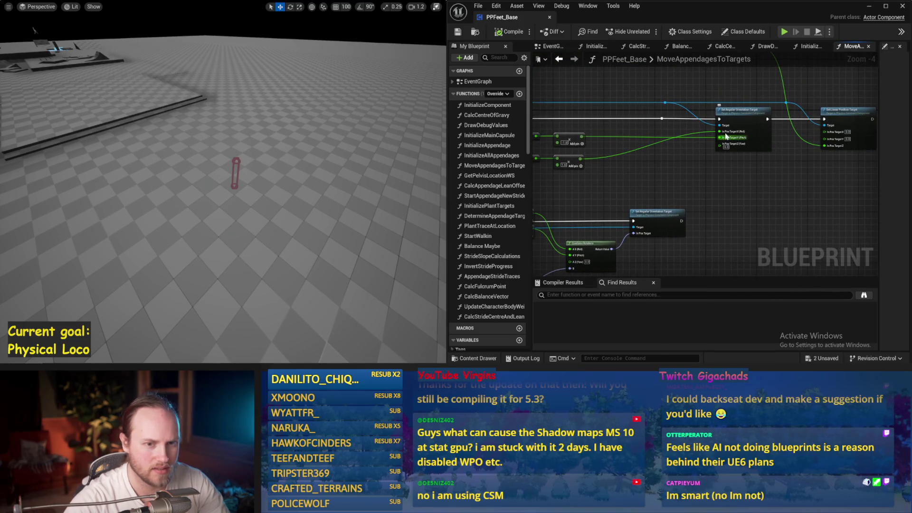
drag(731, 148, 629, 163)
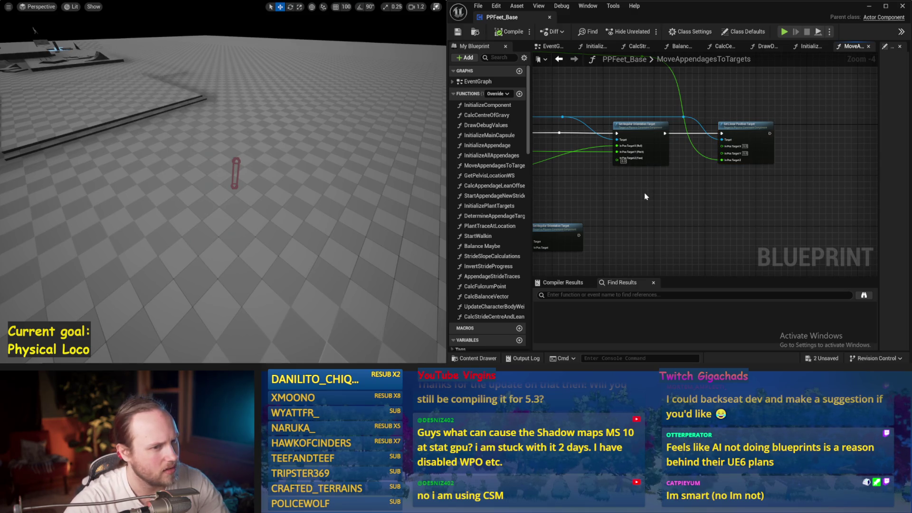
drag(634, 205, 766, 158)
mouse_move(746, 125)
mouse_down()
mouse_move(759, 117)
mouse_move(783, 130)
mouse_up()
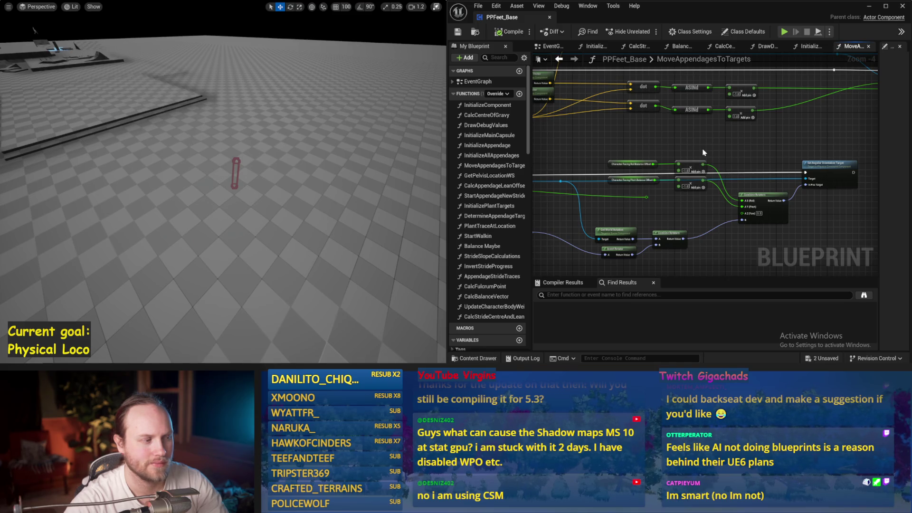
- Return to the EventGraph and run a brief simulation to test the capsule legs
click(564, 59)
key(alt+s)
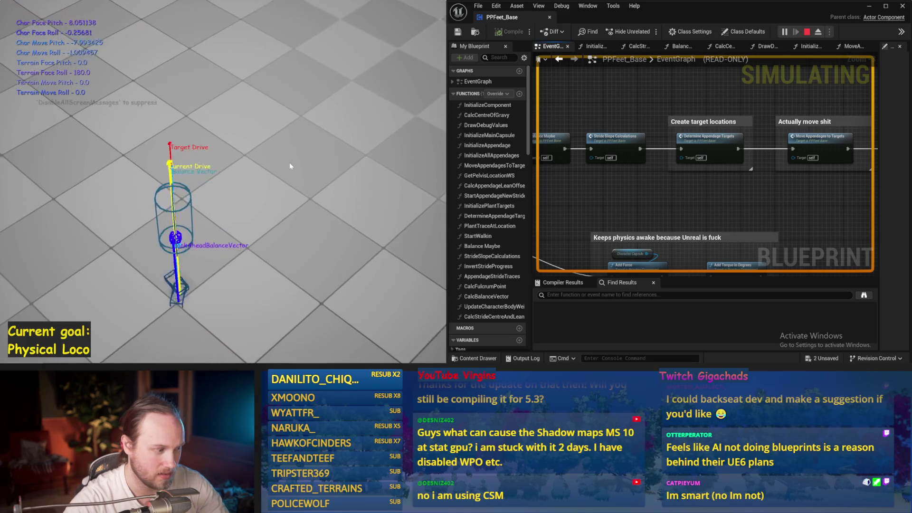
key(Escape)
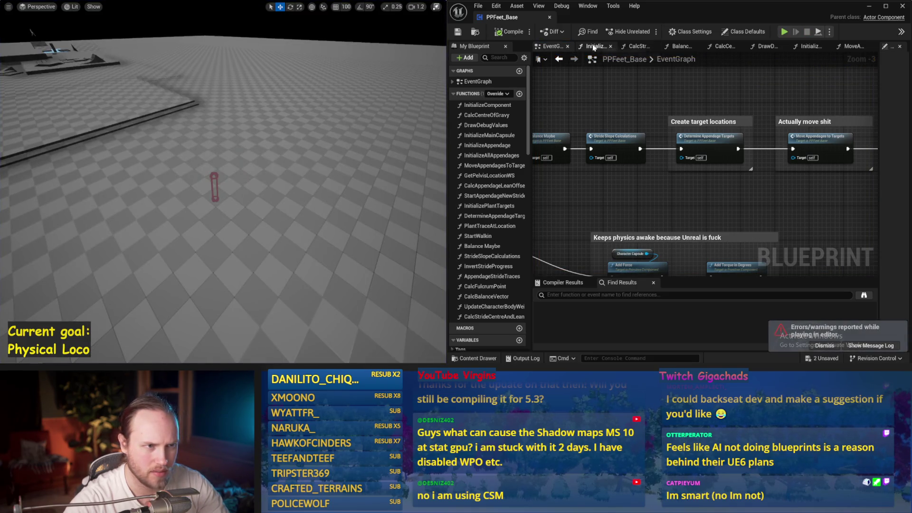
- Open InitializeAppendage via InitializeAllAppendages and inspect its foot mesh and line-visibility nodes
click(593, 47)
double_click(811, 172)
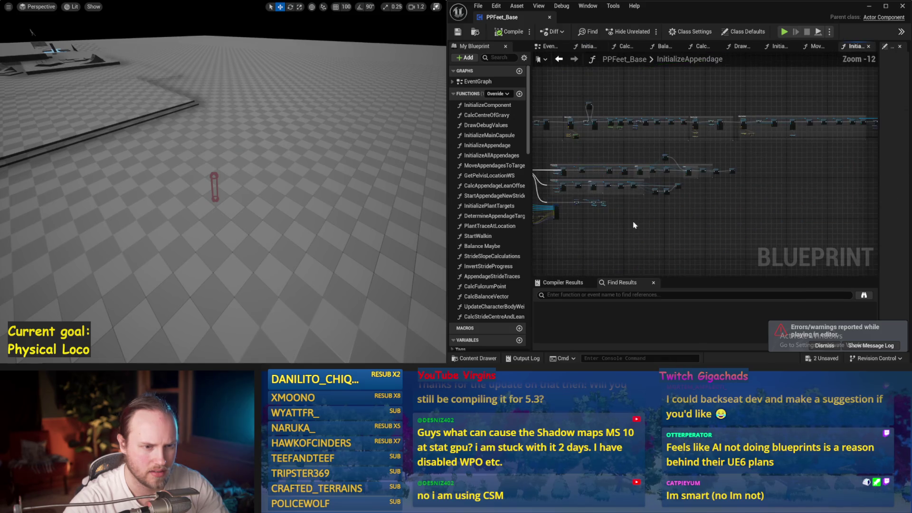
drag(670, 167, 567, 162)
scroll(736, 161, up, 6)
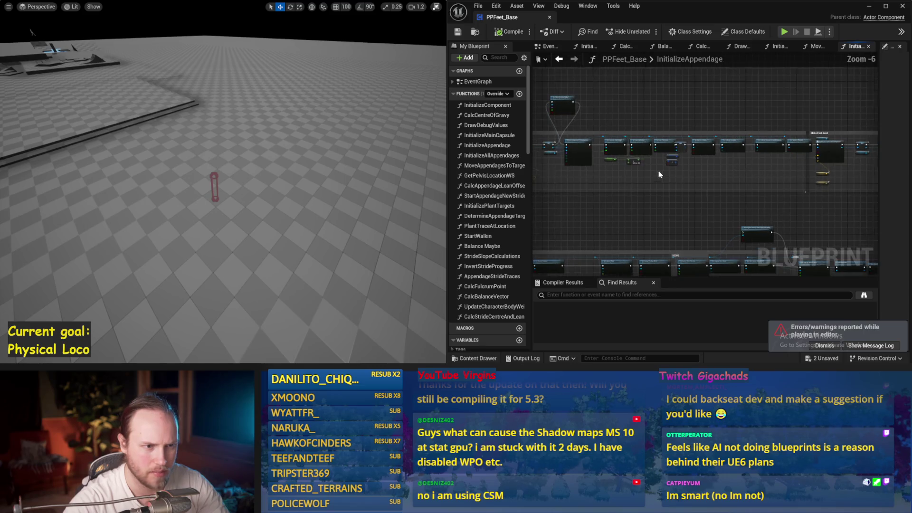
scroll(759, 180, down, 2)
drag(760, 180, 702, 186)
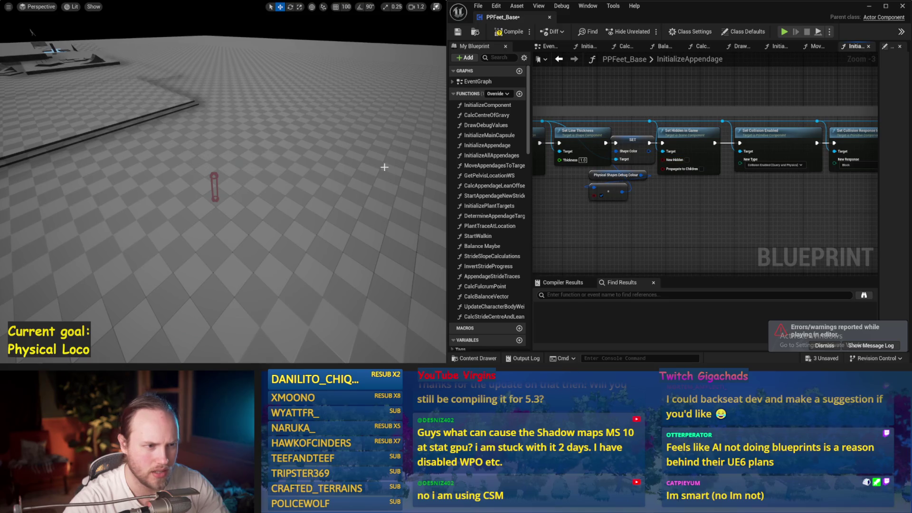
- Simulate the legs again, stop the run, and save PPFeet_Base
drag(384, 166, 377, 164)
key(alt+p)
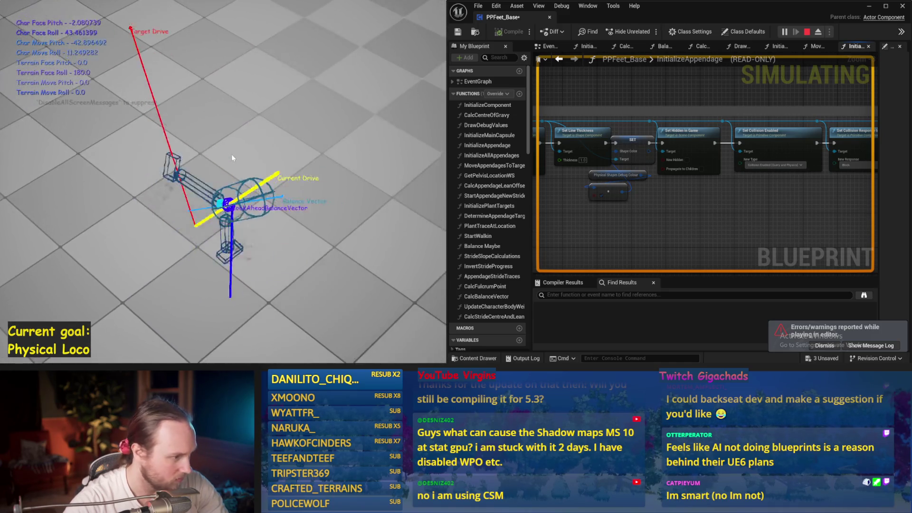
key(Escape)
key(ctrl+s)
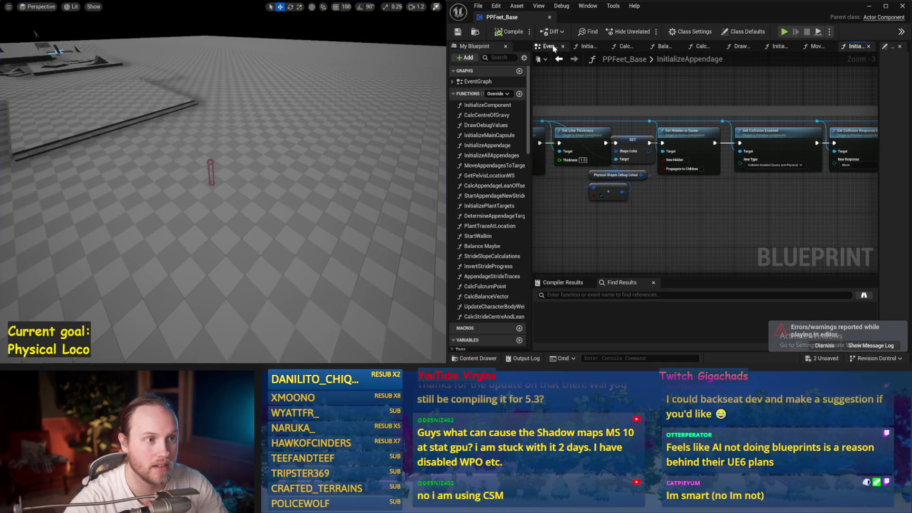
- Go back to the EventGraph, scroll through its earlier nodes, and save the blueprint
key(alt+Left)
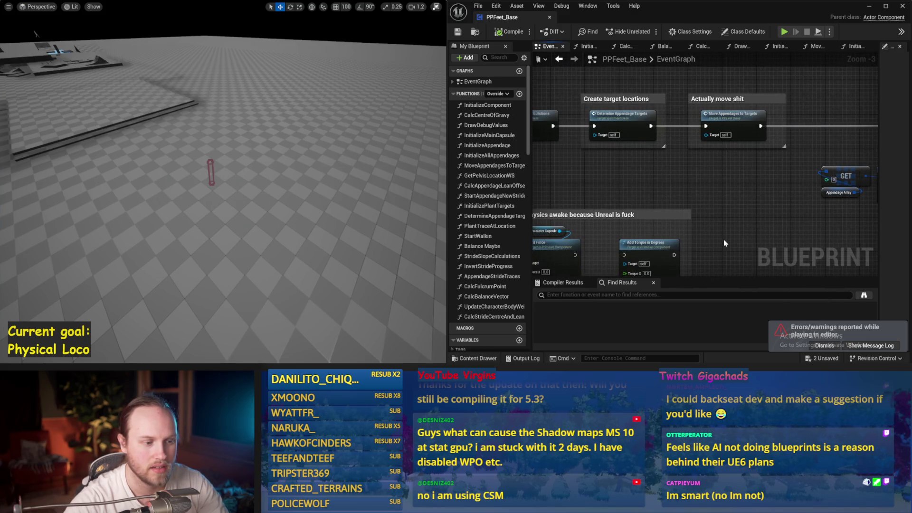
scroll(723, 238, up, 3)
scroll(723, 238, down, 3)
scroll(627, 117, down, 1)
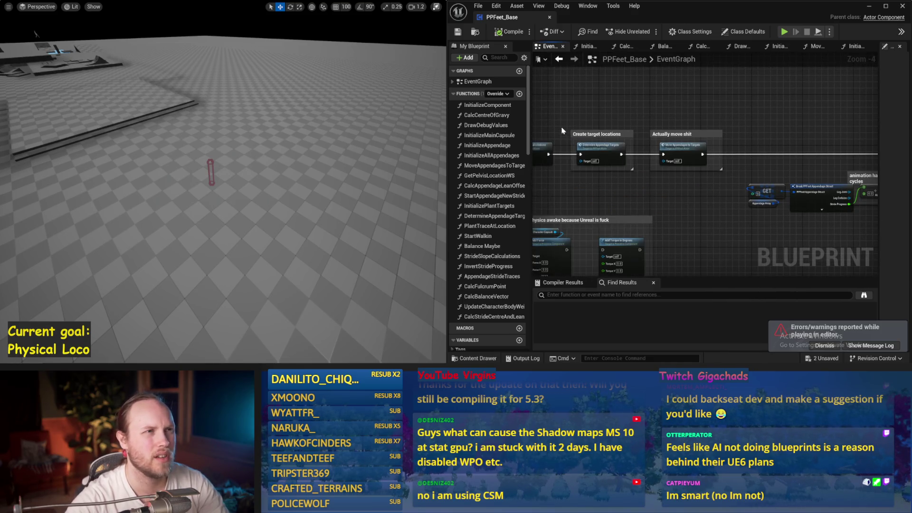
drag(561, 130, 659, 123)
key(ctrl+s)
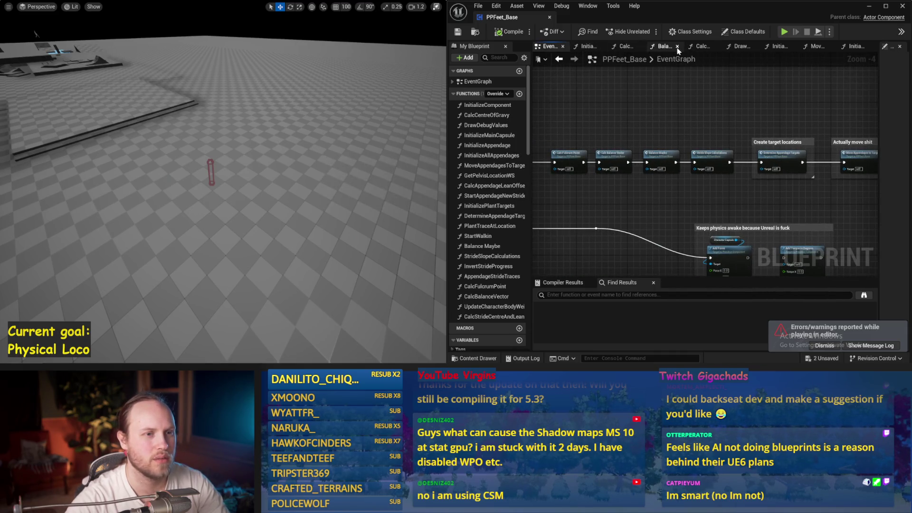
- Flip through DrawDebugValues, InitializeComponent and MoveAppendagesToTargets, then return to InitializeAppendage's angular drive nodes
click(742, 47)
click(786, 47)
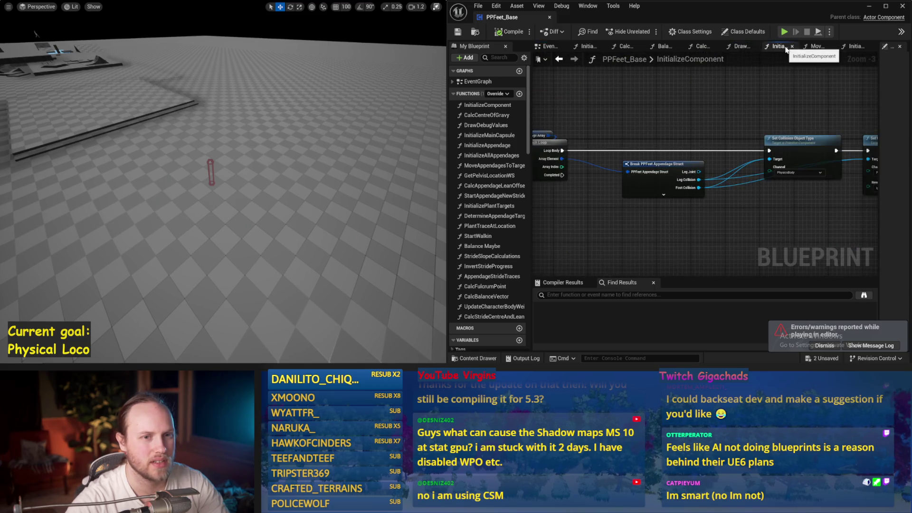
key(ctrl+s)
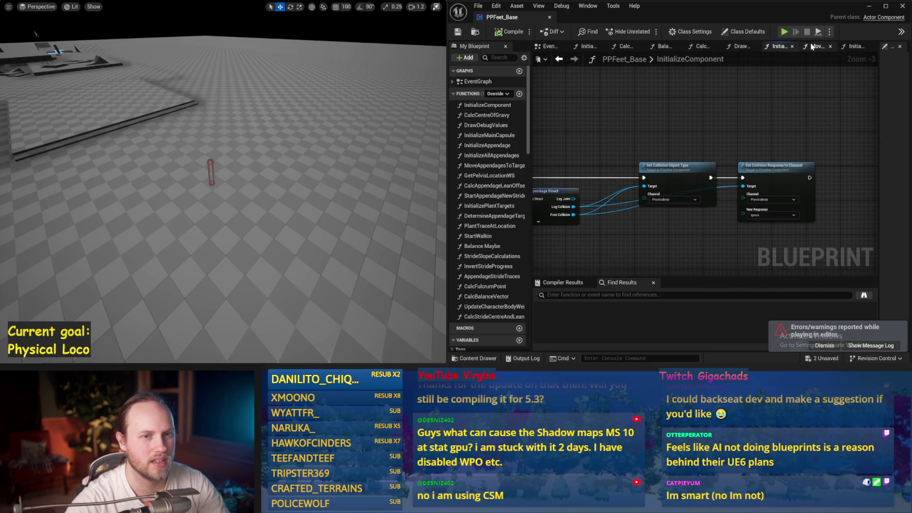
click(811, 46)
drag(782, 141, 626, 163)
click(853, 47)
mouse_move(680, 207)
mouse_down()
mouse_move(560, 209)
mouse_move(662, 243)
mouse_move(594, 228)
mouse_up()
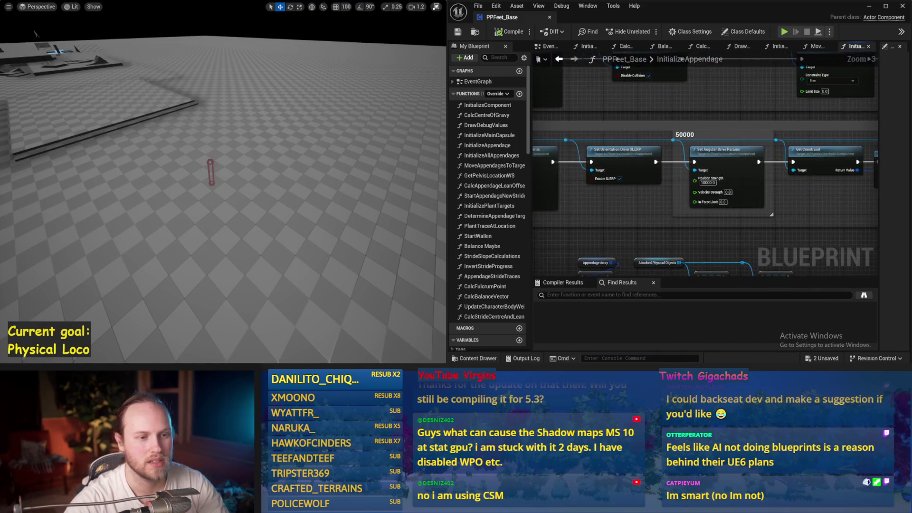
- Zoom to Set Angular Drive Params and raise Position Strength from 2000 to 8000
scroll(626, 165, down, 2)
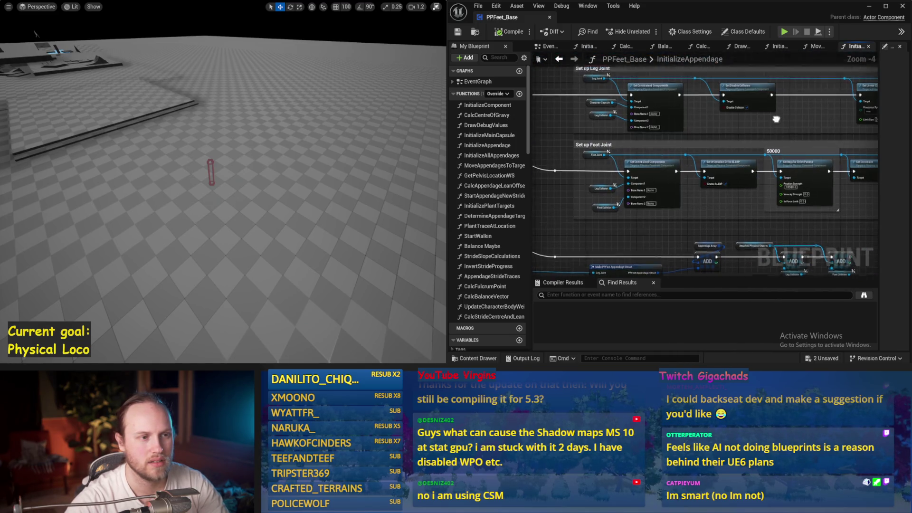
drag(786, 176, 636, 171)
scroll(702, 182, up, 1)
drag(743, 178, 671, 165)
scroll(713, 161, up, 2)
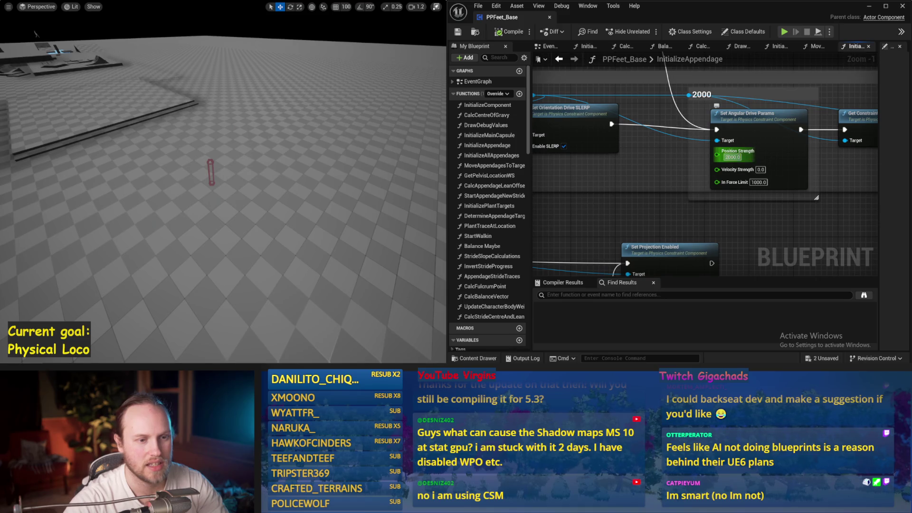
click(731, 157)
drag(330, 156, 308, 157)
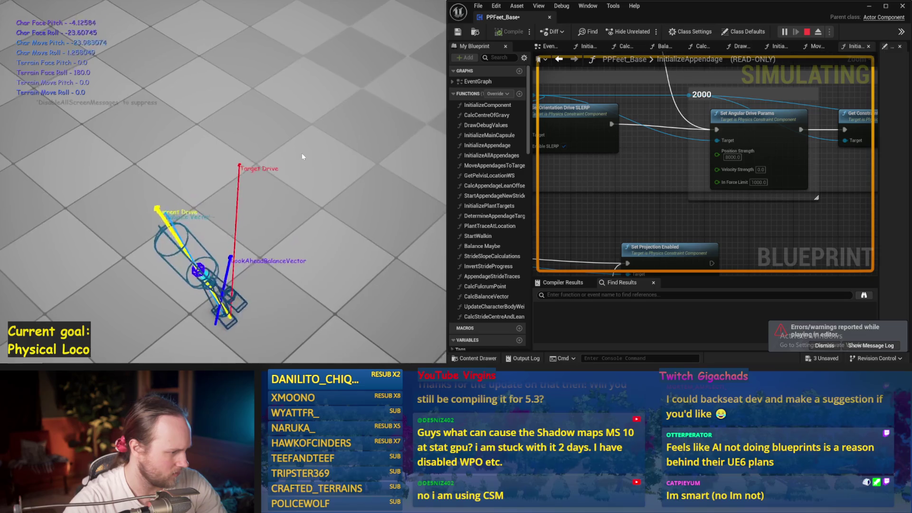
- Stop the simulation, save PPFeet_Base, and simulate again to test the stronger drive
key(Escape)
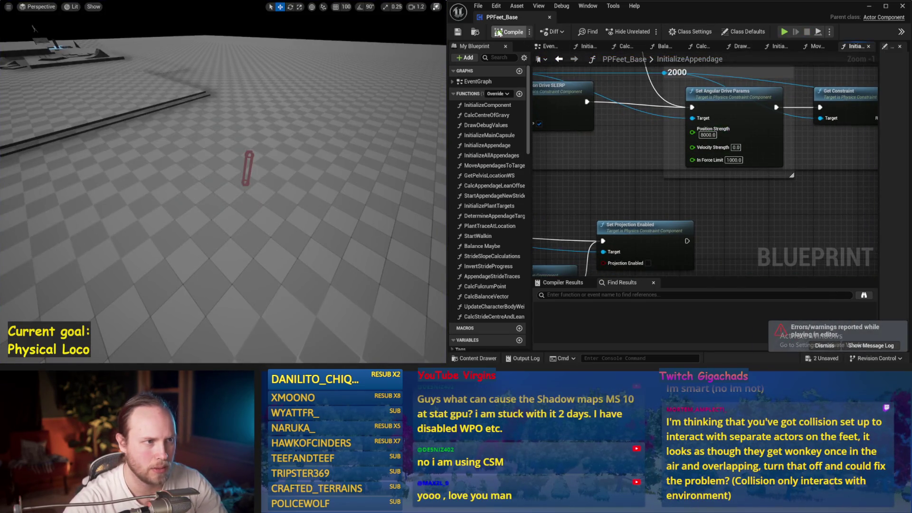
mouse_move(441, 151)
mouse_down()
mouse_move(359, 150)
mouse_move(357, 171)
mouse_move(342, 171)
mouse_move(382, 161)
mouse_up()
key(ctrl+s)
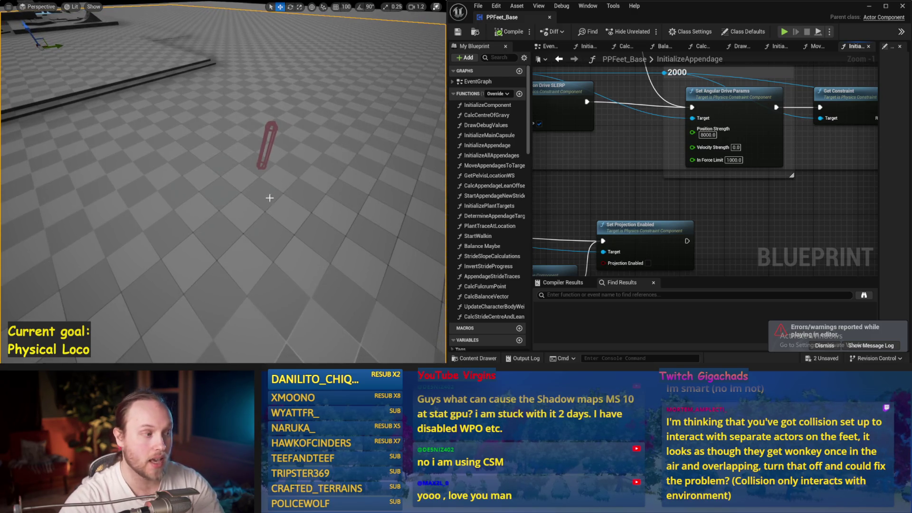
key(alt+p)
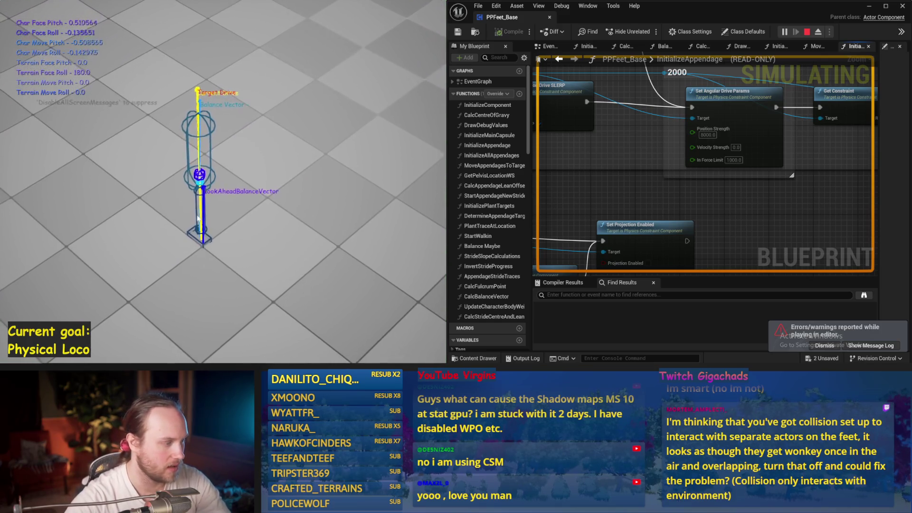
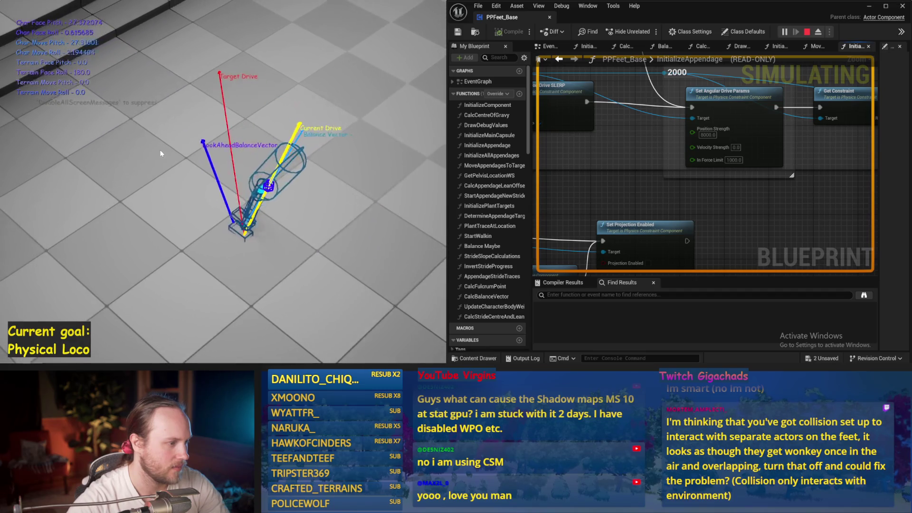
- Stop the running simulation, save, and bring the EventGraph's main node row into view
key(Escape)
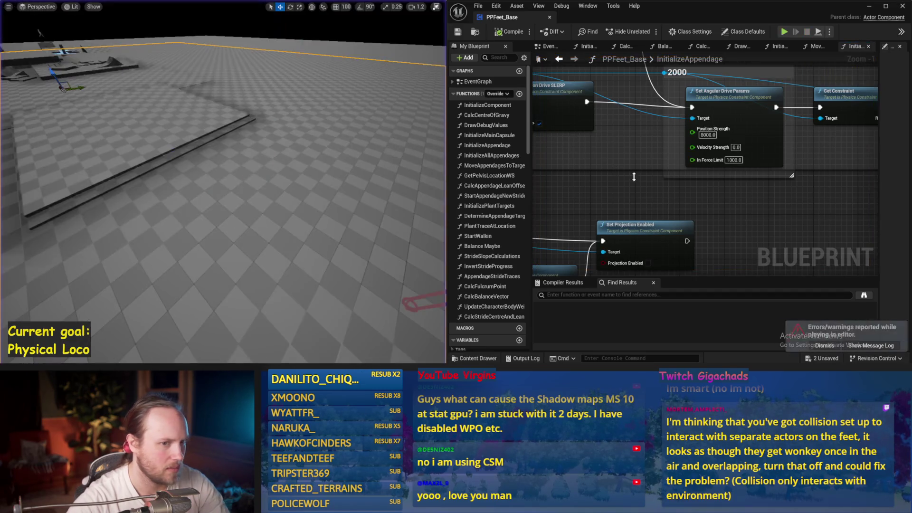
click(549, 47)
scroll(632, 170, up, 2)
key(ctrl+s)
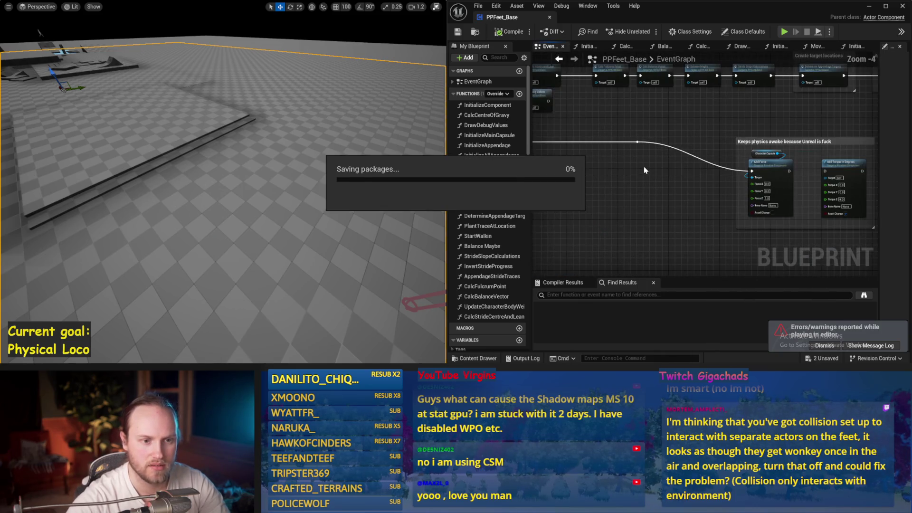
drag(725, 139, 725, 288)
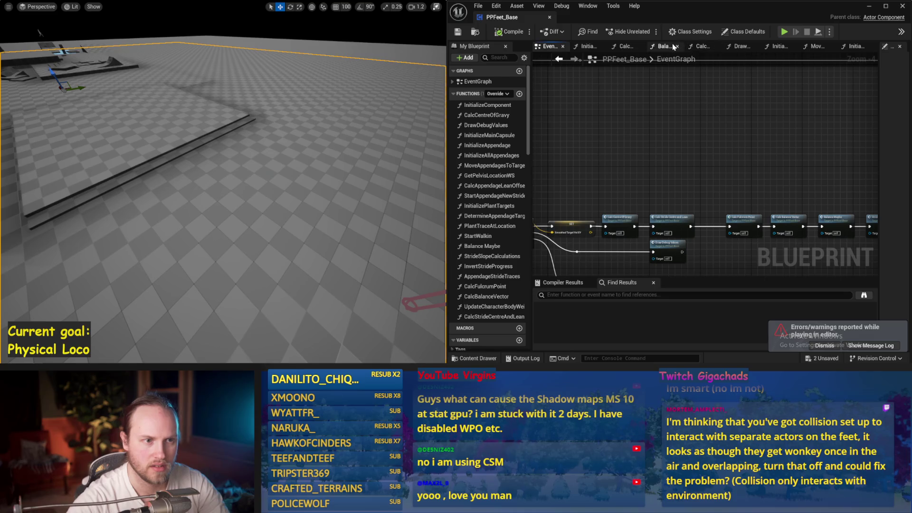
- Look through the Balance Maybe, InitializeComponent and CalcCentreOfGravy function graphs
click(674, 46)
click(782, 46)
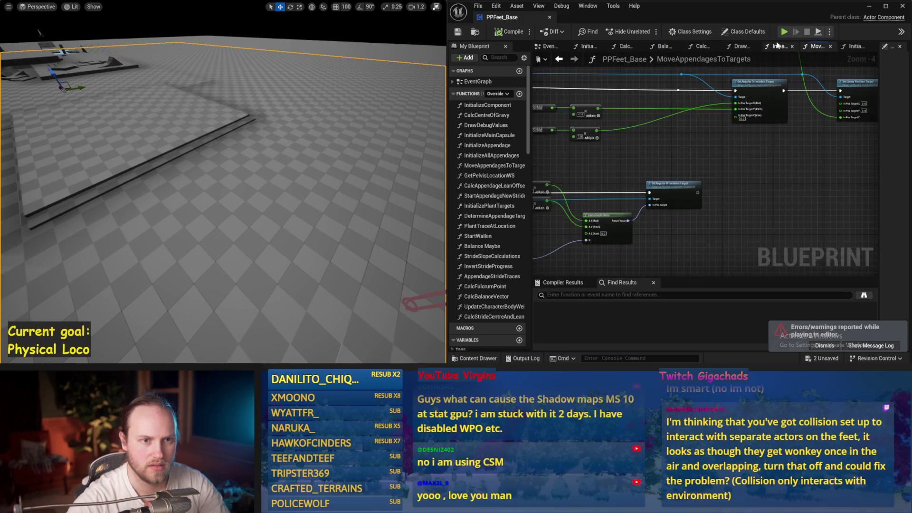
click(857, 47)
click(707, 47)
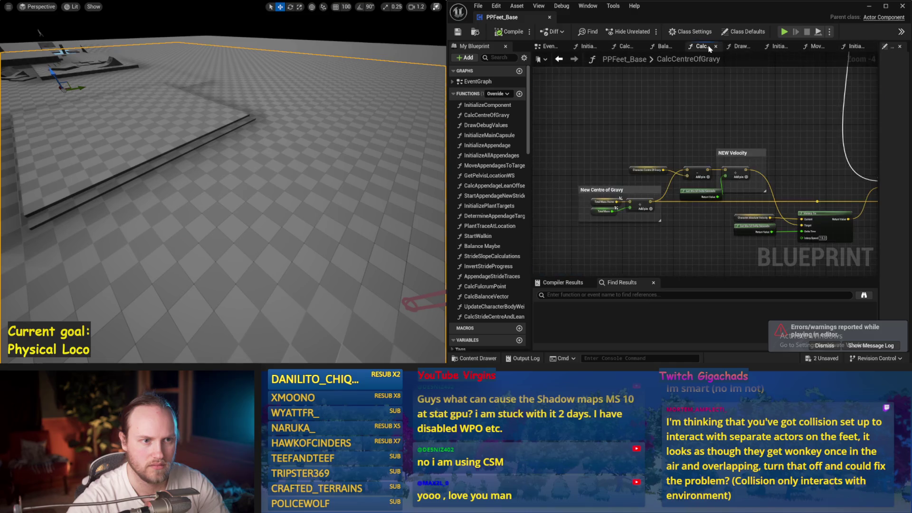
scroll(708, 141, down, 1)
drag(707, 141, 630, 140)
- Run three Simulate and Play tests of the character, then return to the EventGraph
key(alt+s)
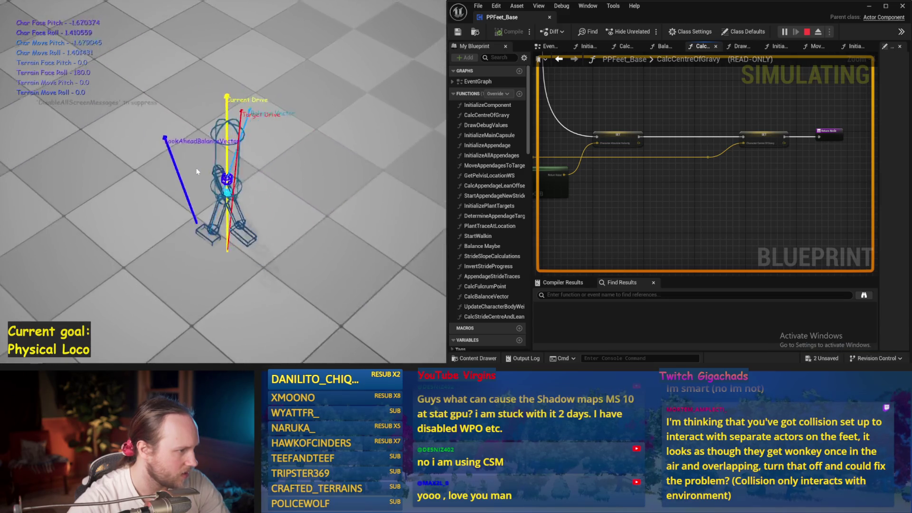
key(Escape)
key(ctrl+s)
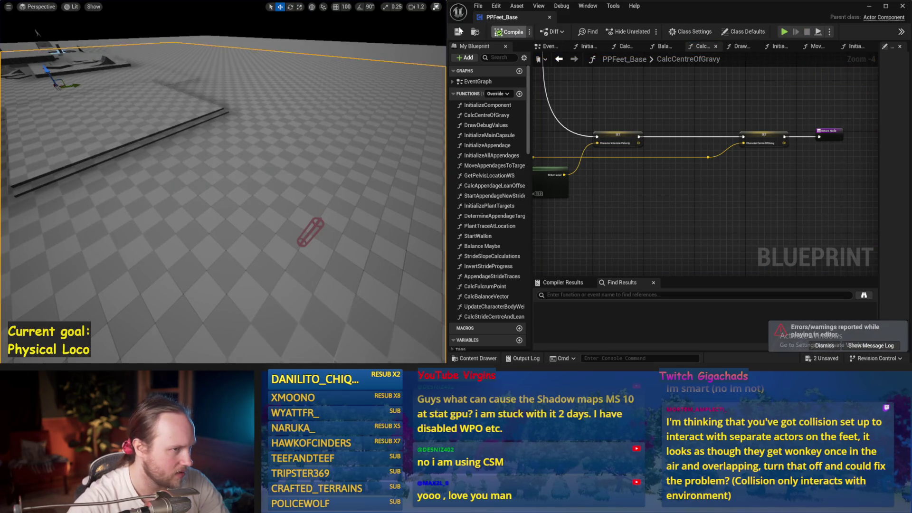
key(alt+p)
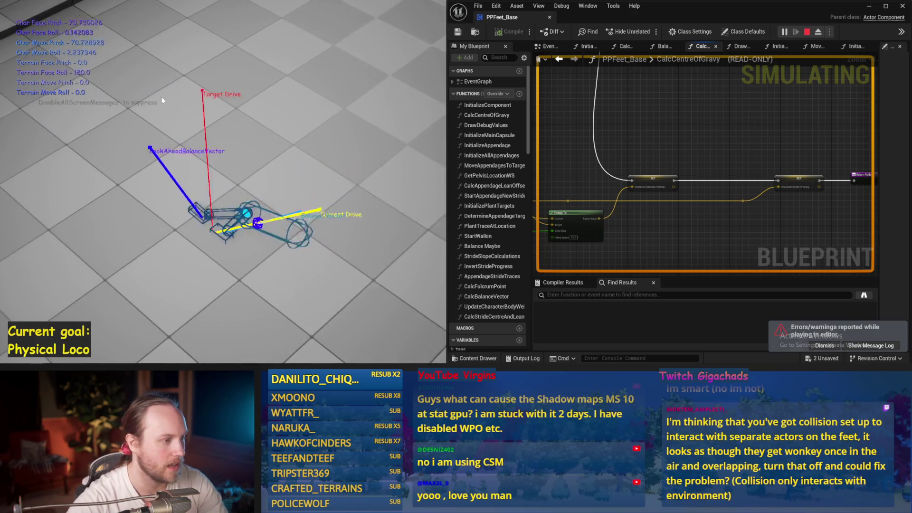
key(Escape)
key(alt+s)
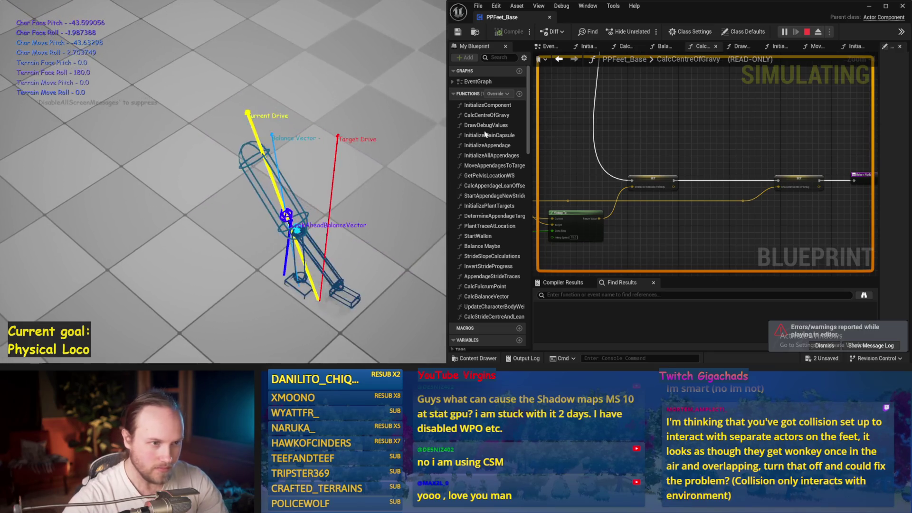
key(Escape)
click(547, 46)
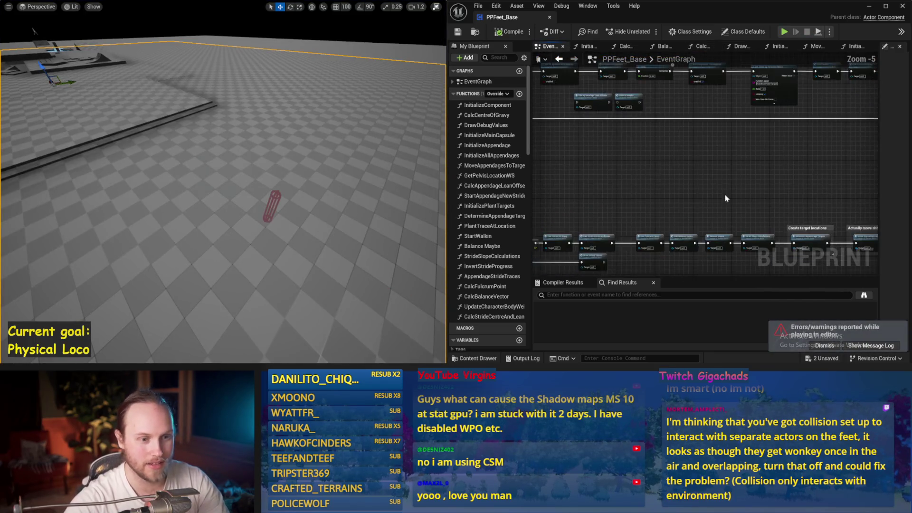
- Open Balance Maybe, set Cheating strength to -20000, and start a Play test
drag(717, 217, 670, 53)
scroll(703, 146, up, 2)
drag(827, 234, 706, 185)
key(ctrl+s)
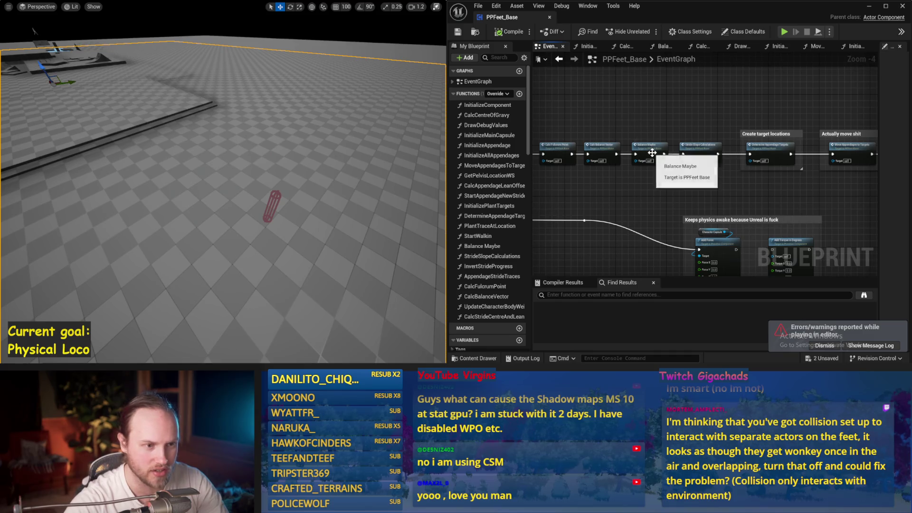
double_click(645, 151)
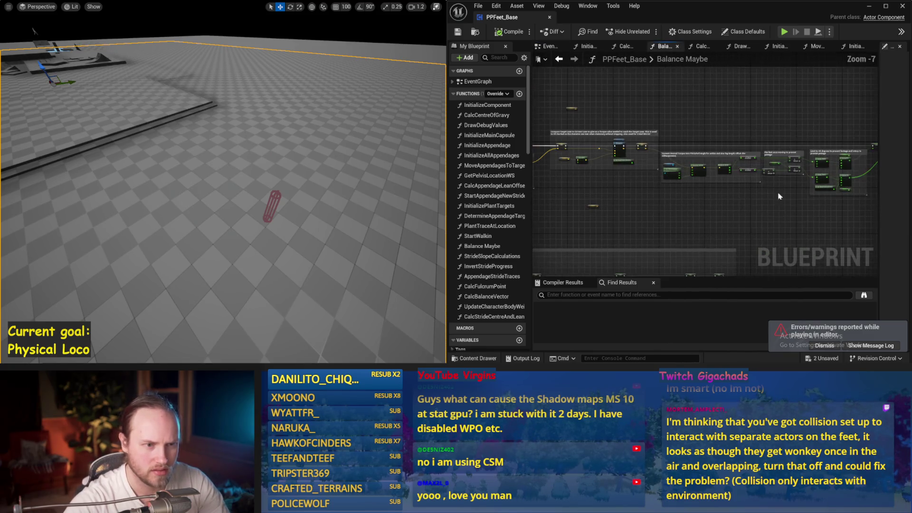
scroll(599, 159, up, 4)
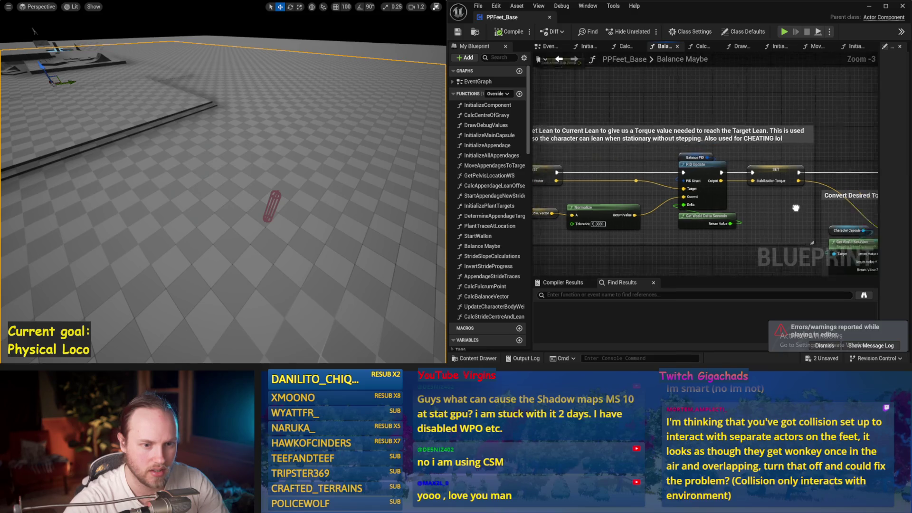
mouse_move(600, 159)
mouse_down()
mouse_move(676, 164)
mouse_move(619, 180)
mouse_up()
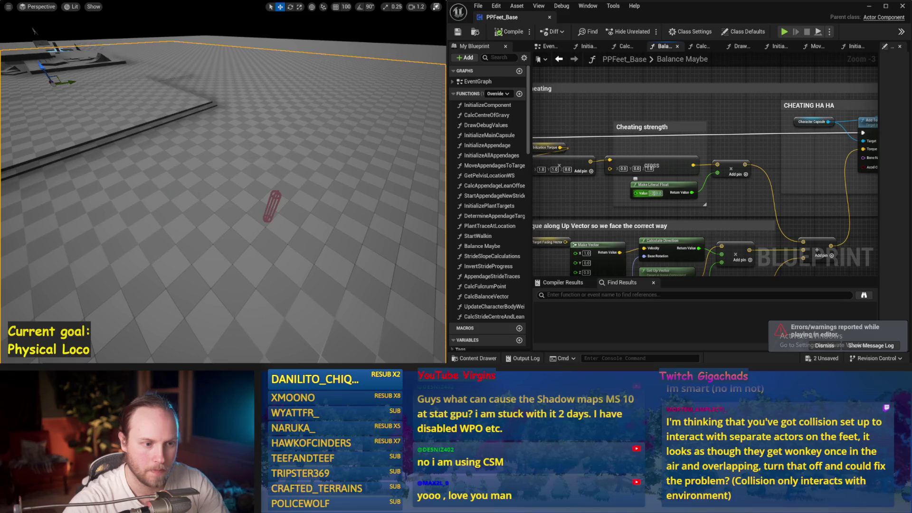
click(390, 153)
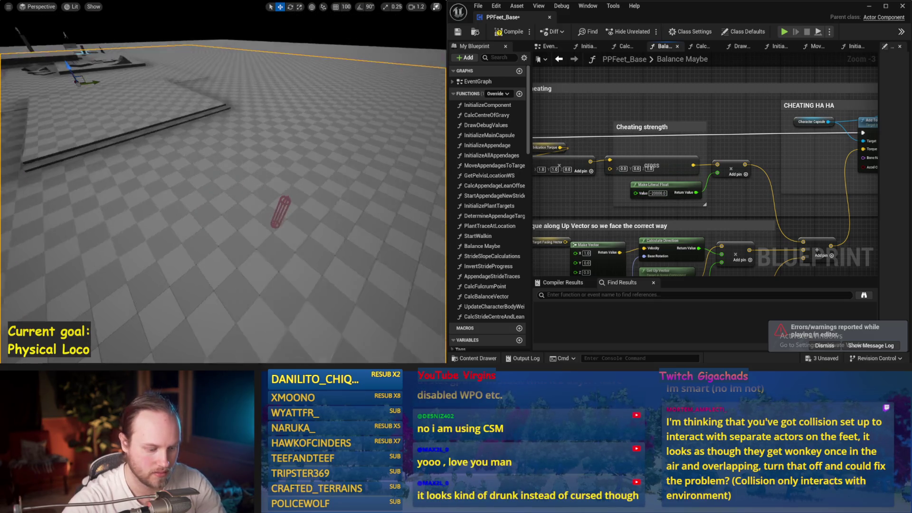
key(alt+p)
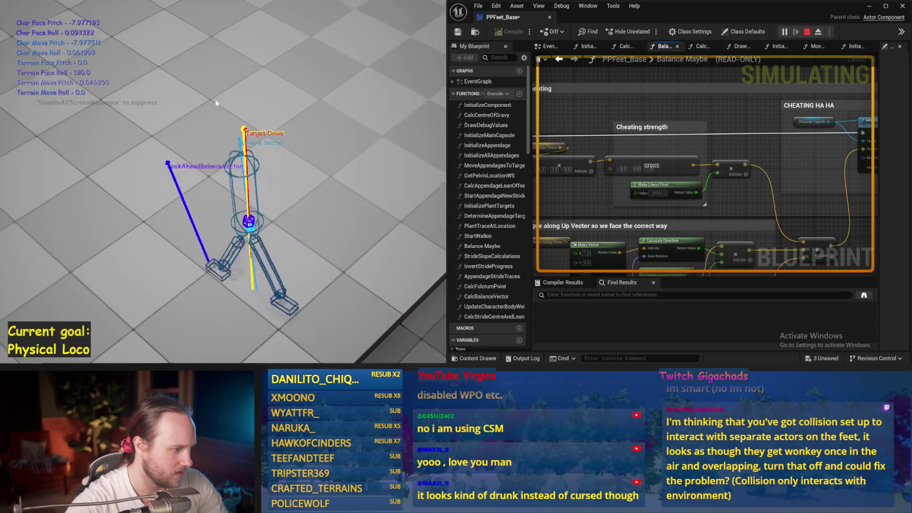
- Stop the test, change Cheating strength to -10000, and start another Play run
key(Escape)
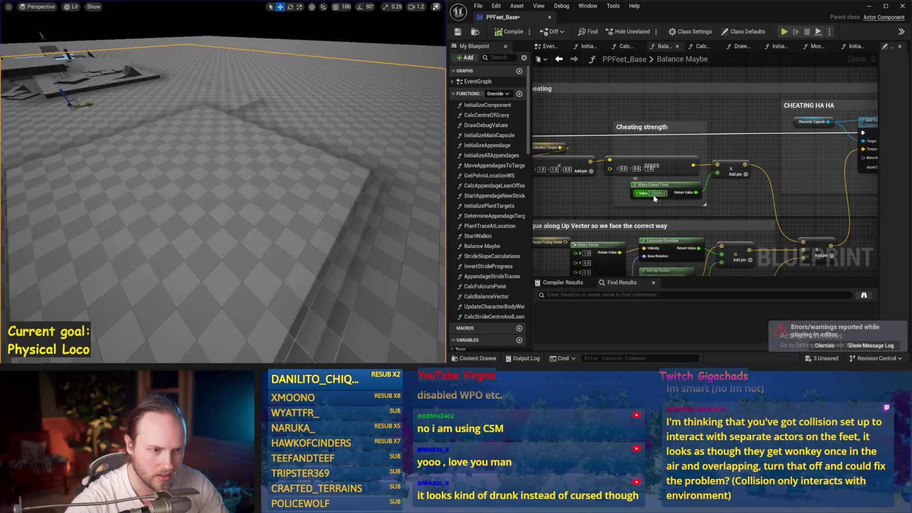
click(654, 193)
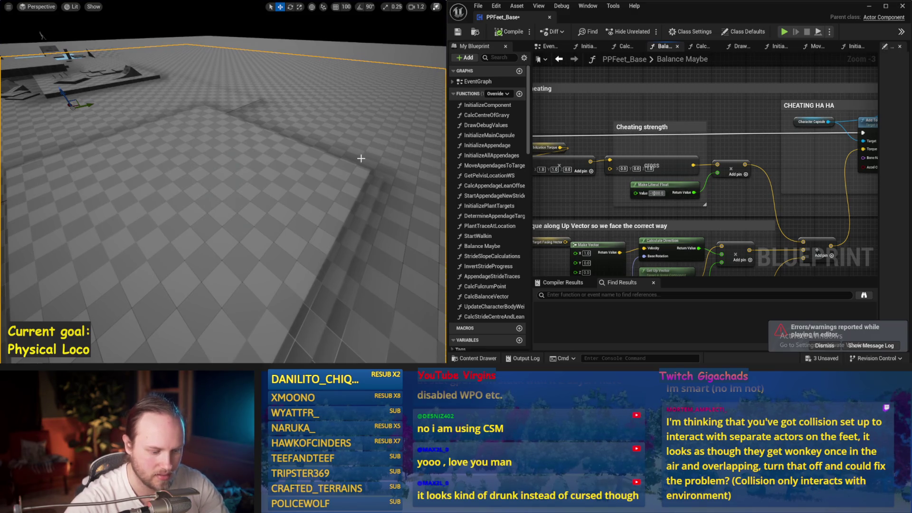
drag(273, 163, 285, 154)
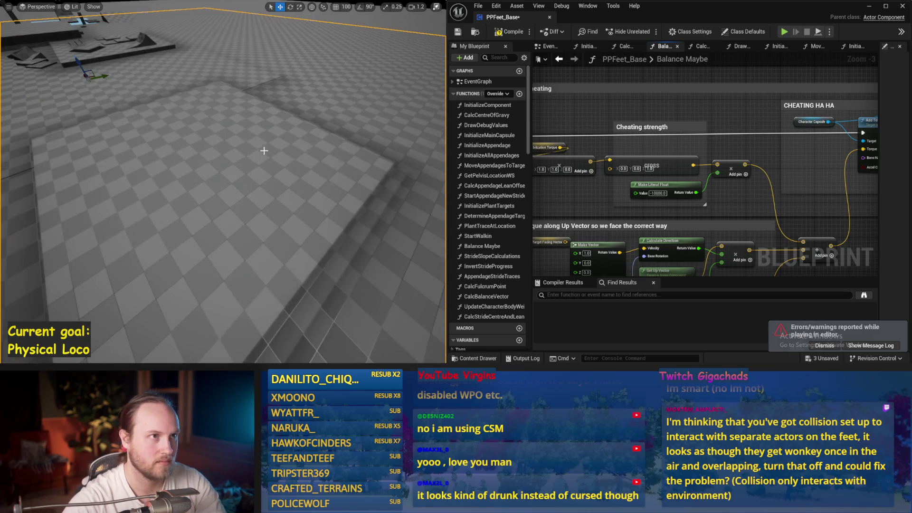
key(alt+p)
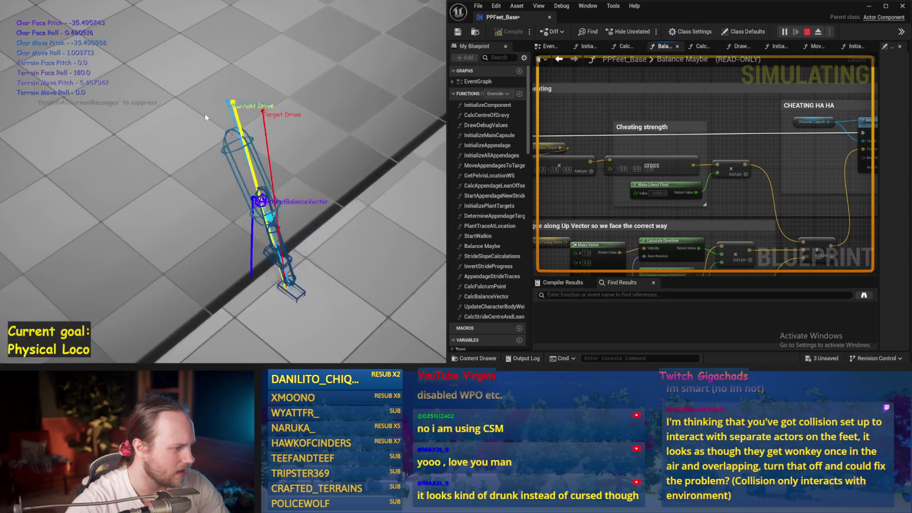
- Rerun the simulation with Cheating strength at -10000, stop it, and save PPFeet_Base
key(Escape)
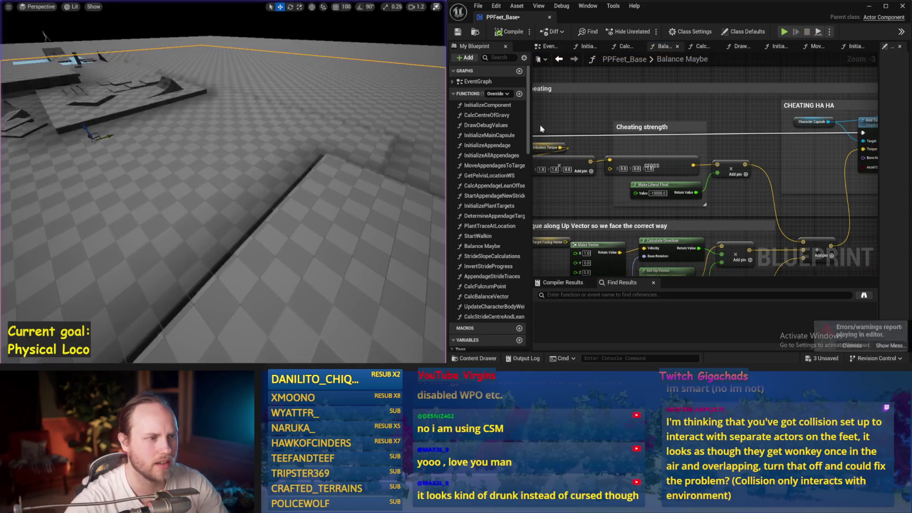
key(alt+s)
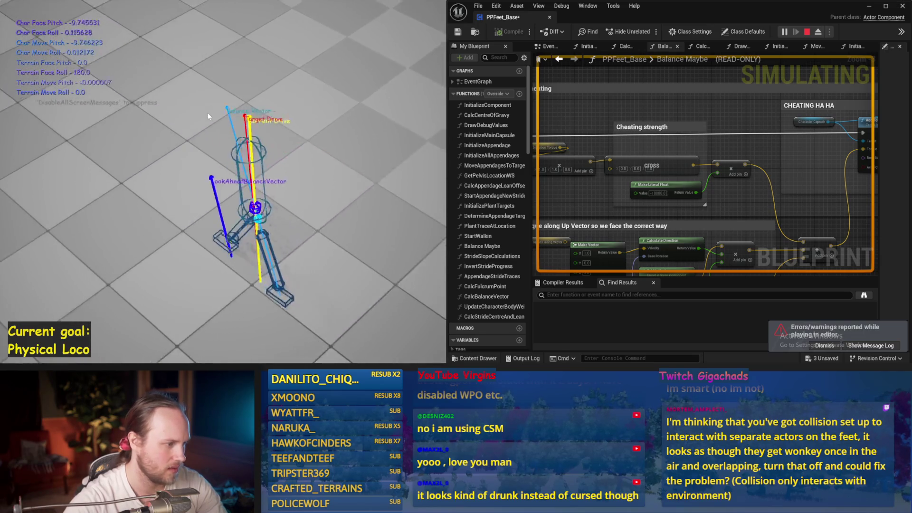
key(Escape)
key(ctrl+s)
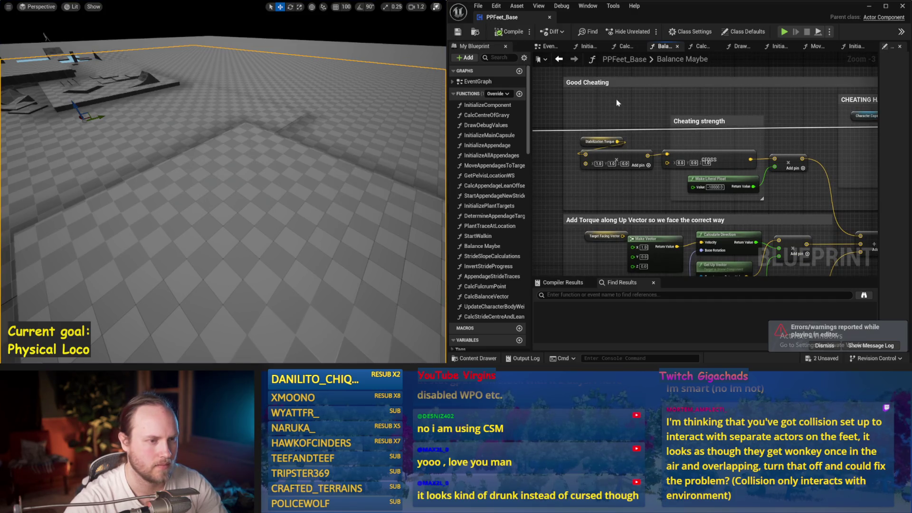
- Save all packages, run a simulation test from the EventGraph, and save the Blueprint again
key(ctrl+shift+s)
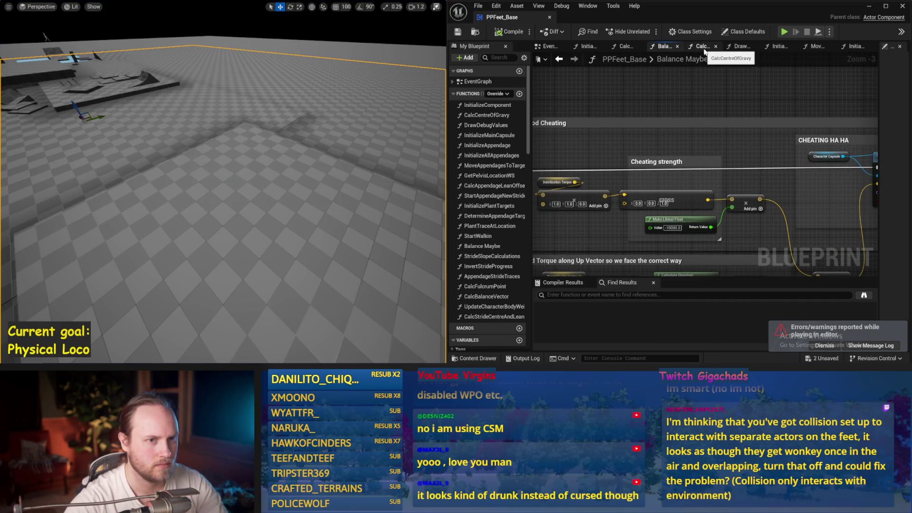
click(549, 46)
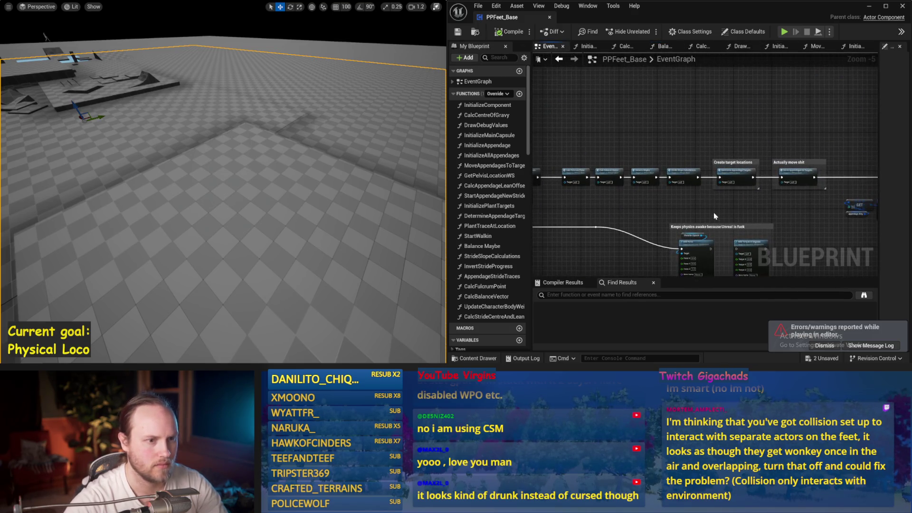
mouse_move(691, 180)
mouse_down()
mouse_move(632, 99)
mouse_move(662, 188)
mouse_up()
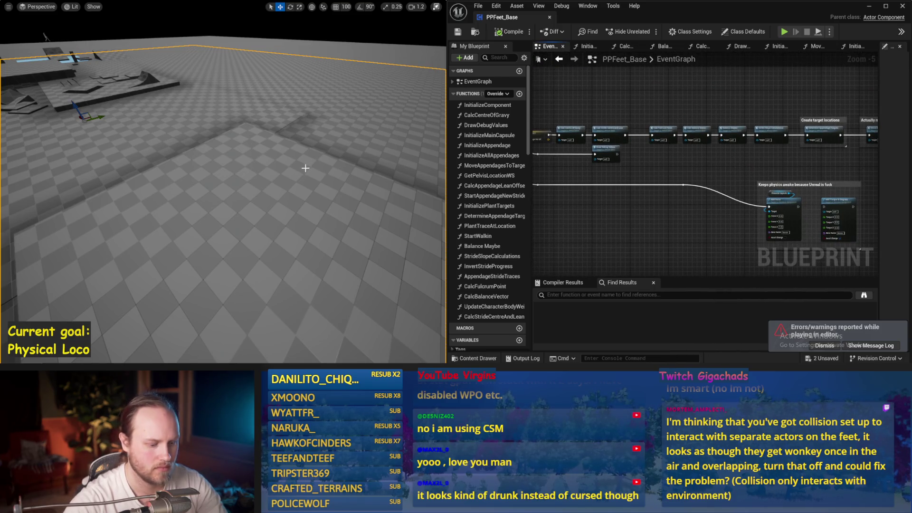
drag(306, 168, 305, 152)
key(alt+s)
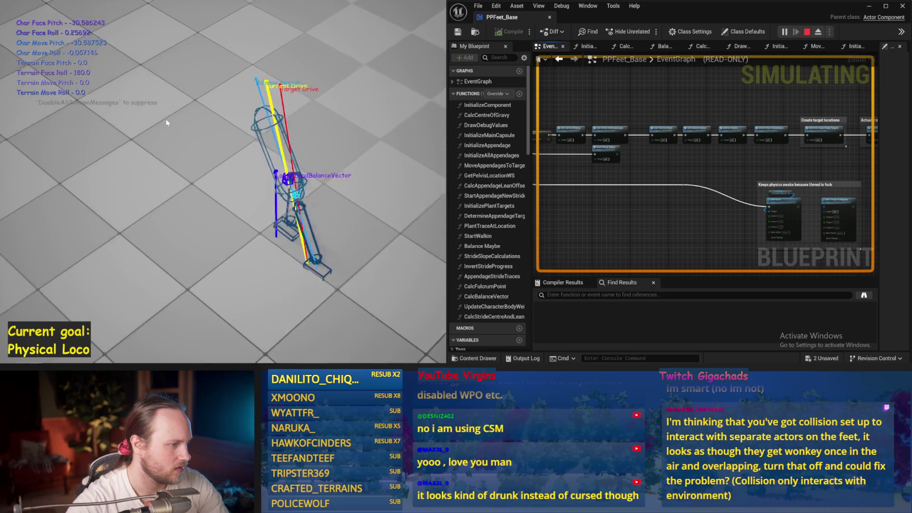
key(Escape)
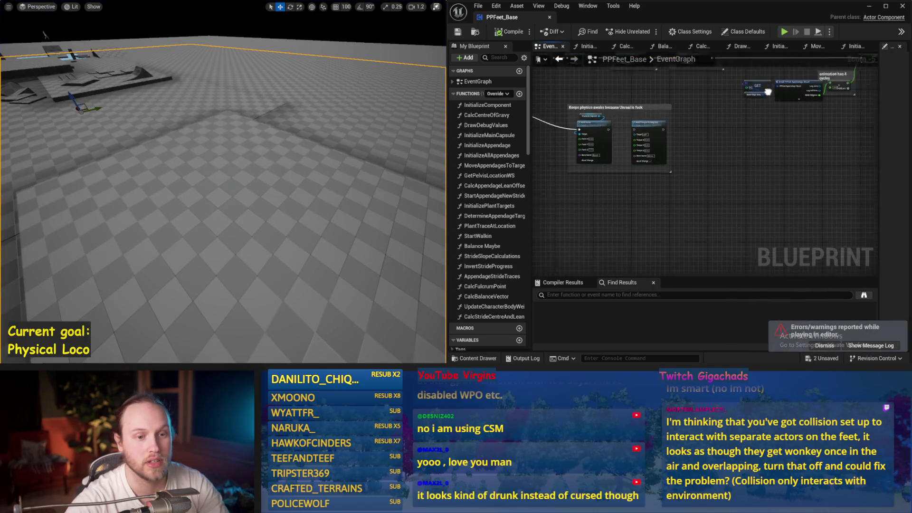
key(ctrl+s)
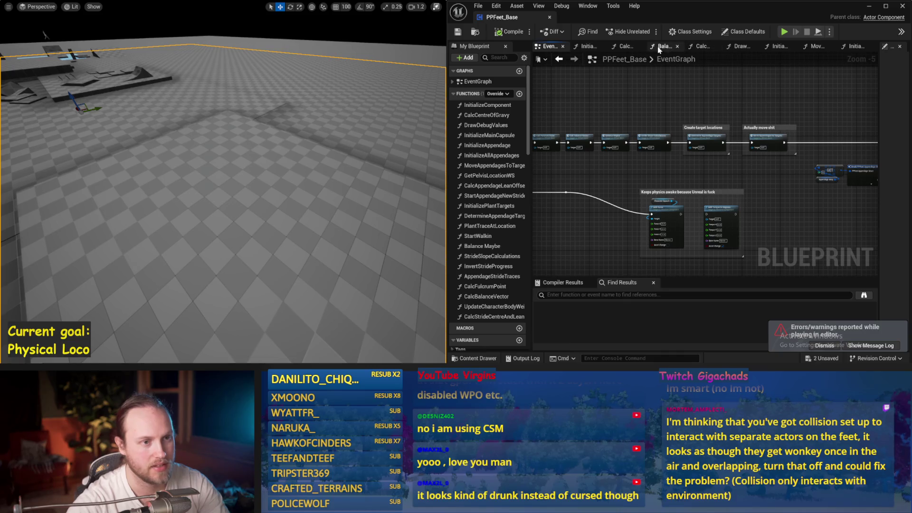
- Set the Cheating strength literal in Balance Maybe to -1000 and start a Play test
click(661, 46)
click(588, 46)
click(661, 46)
scroll(625, 166, up, 2)
drag(625, 166, 762, 118)
scroll(719, 147, up, 2)
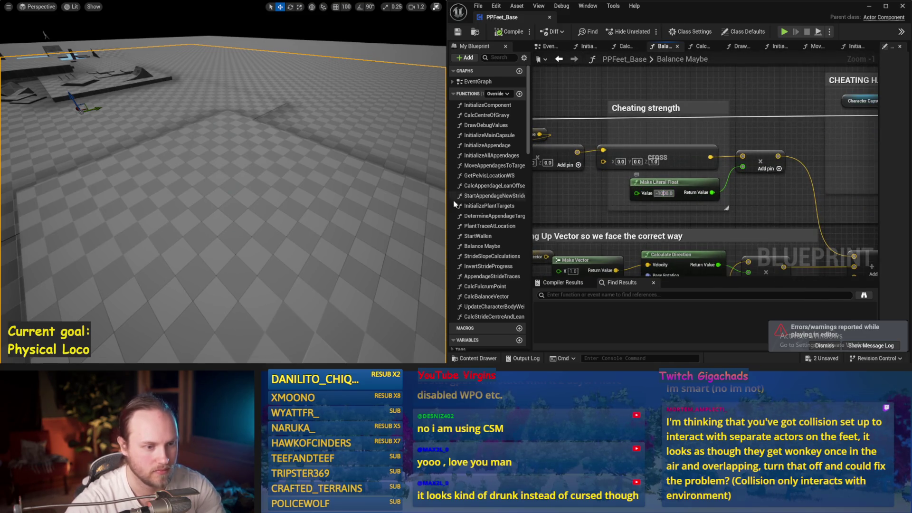
key(Return)
key(alt+p)
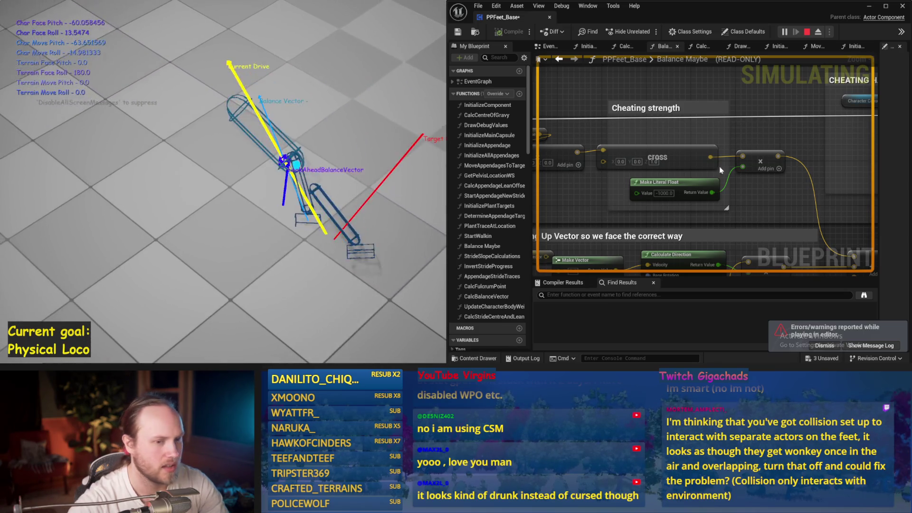
- Stop the test, dismiss the errors notification in the EventGraph, and save the Blueprint
key(Escape)
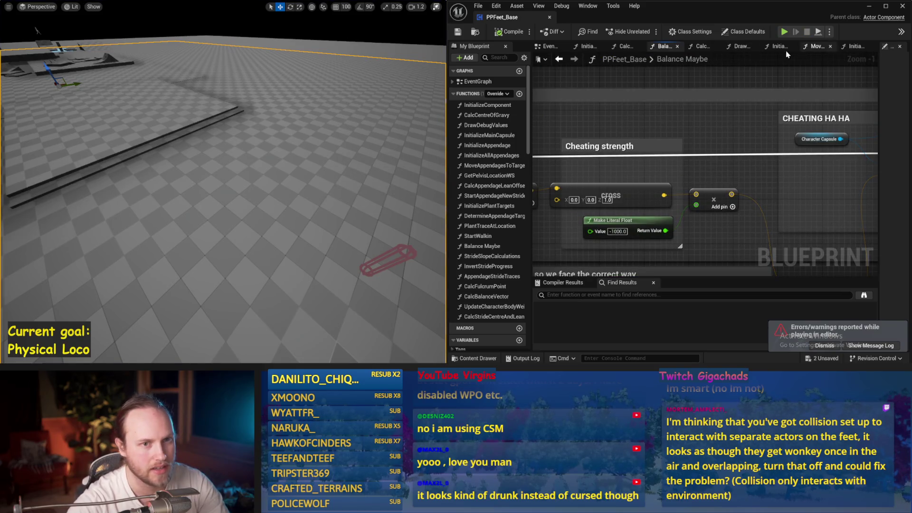
click(546, 46)
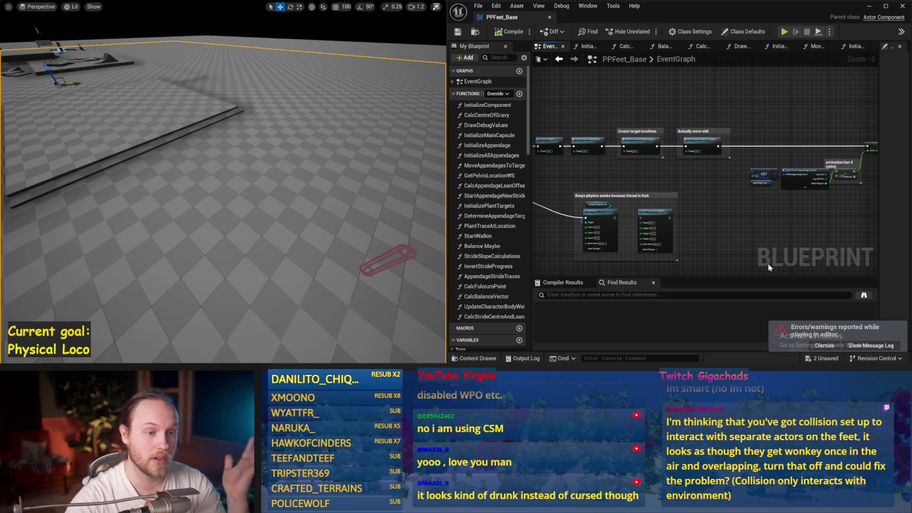
drag(737, 227, 715, 196)
click(826, 345)
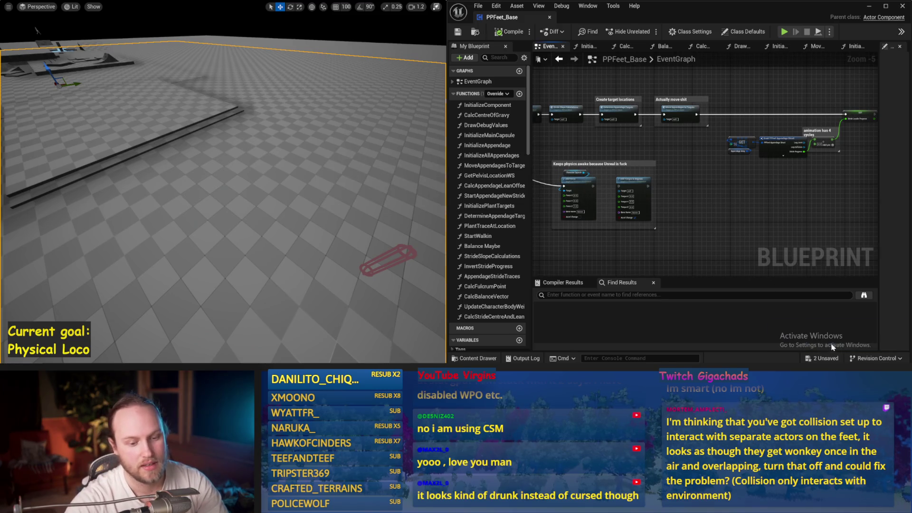
scroll(831, 347, up, 1)
mouse_move(674, 162)
mouse_down()
mouse_move(727, 190)
mouse_move(785, 173)
mouse_up()
key(ctrl+s)
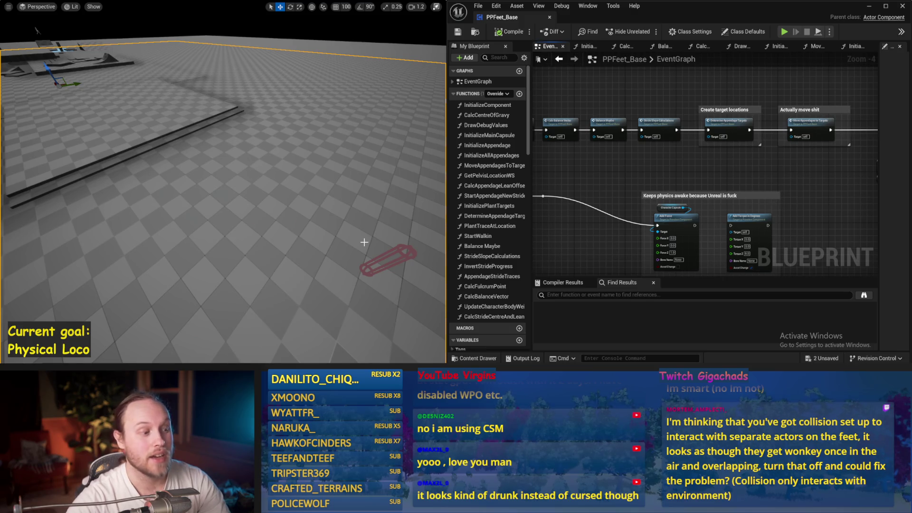
- Run another simulation, then reopen Balance Maybe and simulate once more
drag(681, 195, 663, 209)
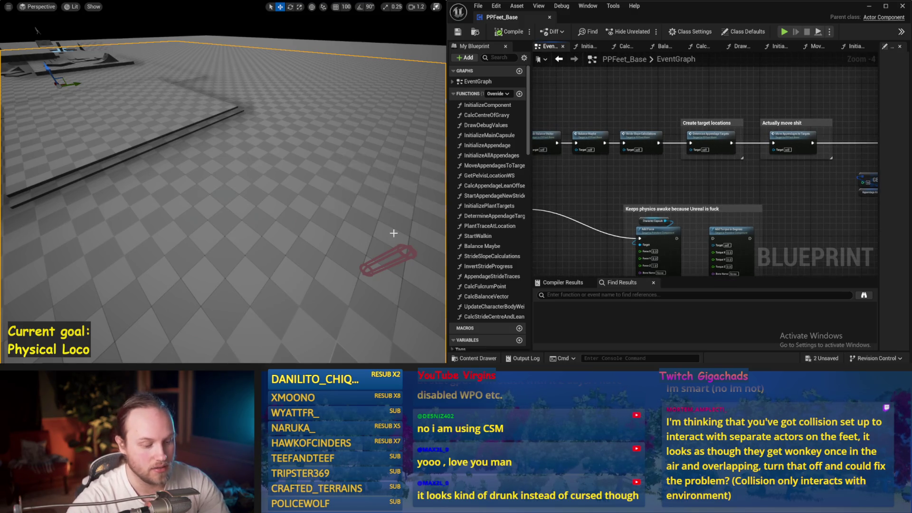
key(alt+s)
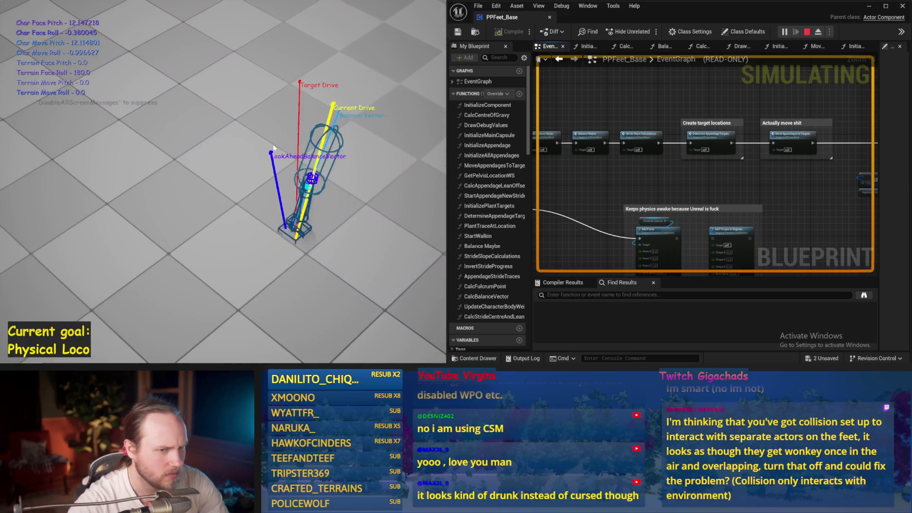
key(Escape)
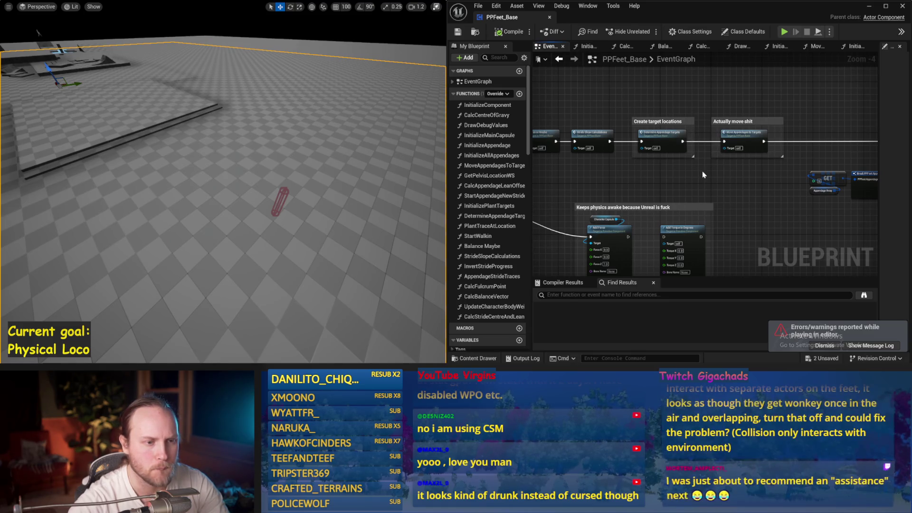
mouse_move(674, 182)
mouse_down()
mouse_move(682, 178)
mouse_move(576, 214)
mouse_up()
mouse_move(623, 139)
mouse_down()
mouse_move(644, 181)
mouse_move(672, 183)
mouse_up()
double_click(677, 124)
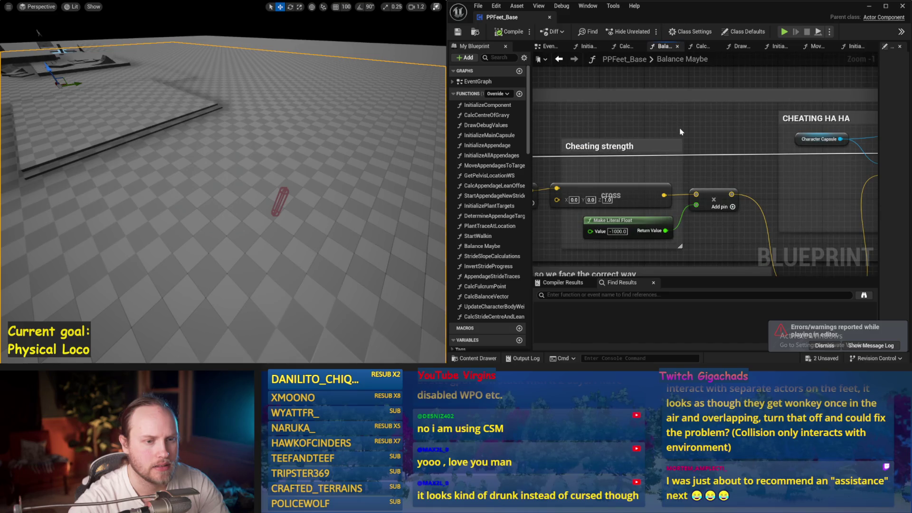
scroll(683, 149, up, 1)
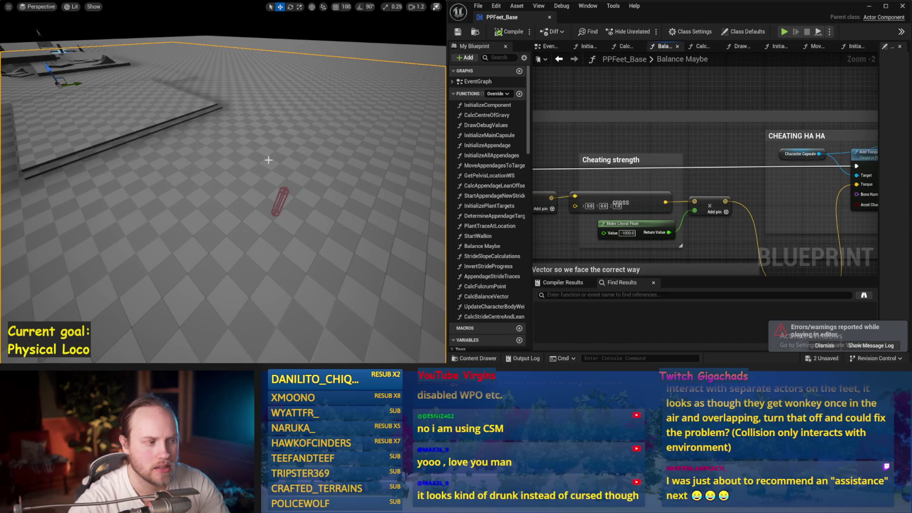
key(alt+s)
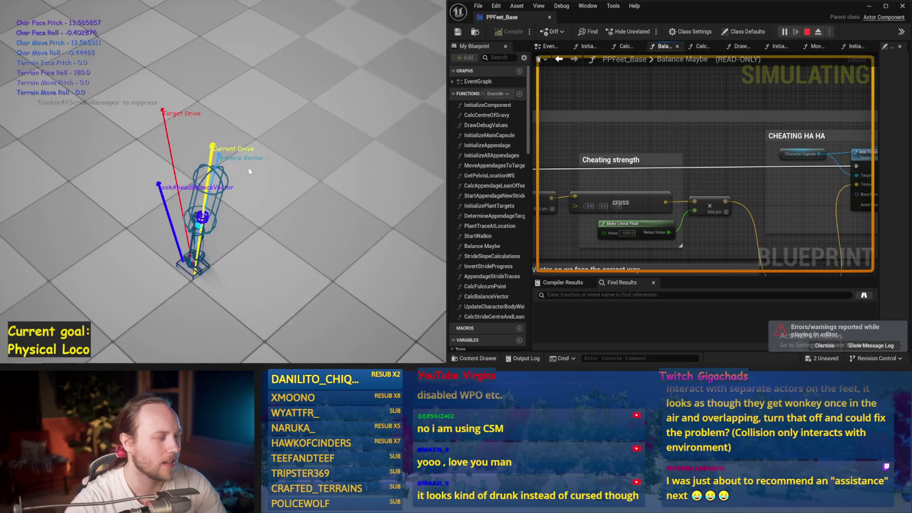
key(alt+Tab)
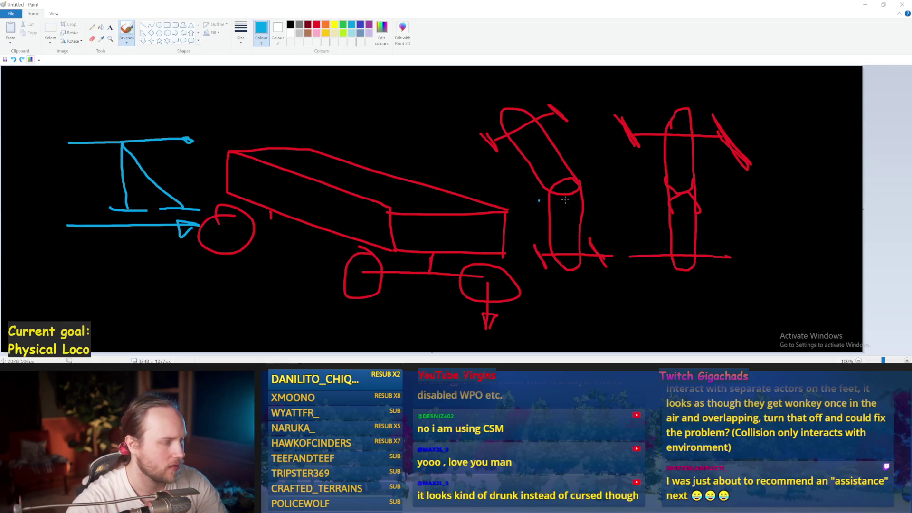
- Undo the stray blue marks in the Paint sketch
key(ctrl+z)
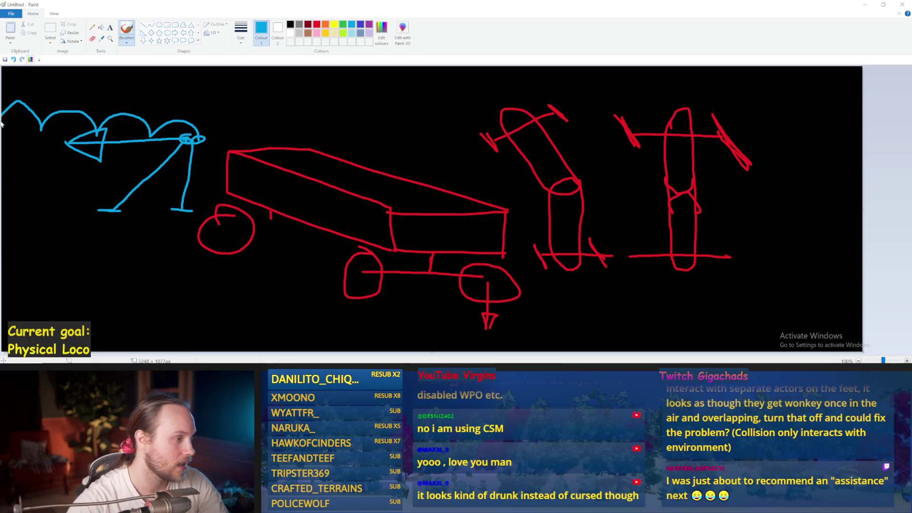
- In Unreal, preview the PPFeet_150WalkReference animation, then return to the PPFeet_Base Blueprint
click(304, 363)
click(285, 340)
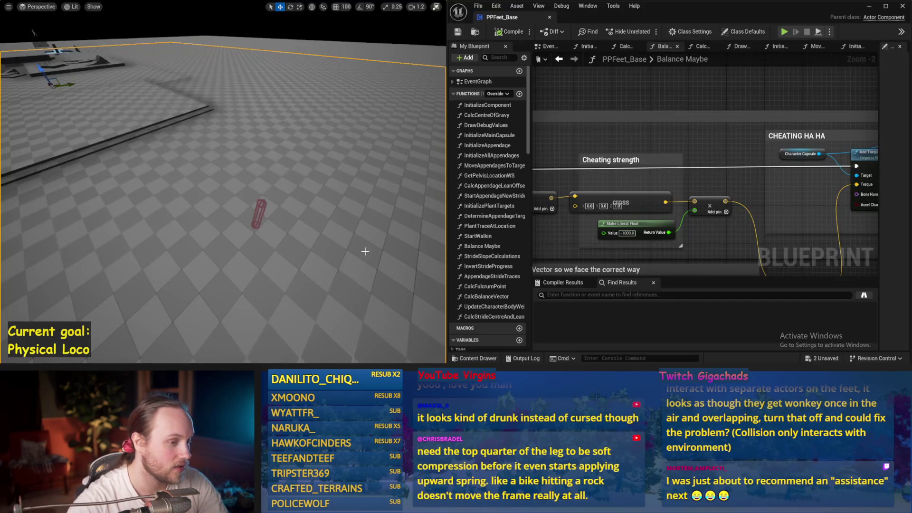
scroll(266, 274, up, 5)
click(69, 271)
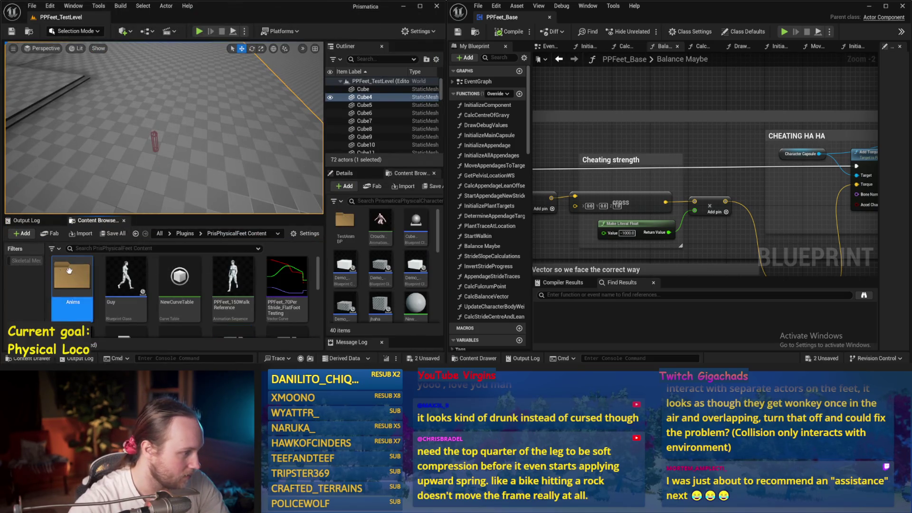
double_click(69, 271)
click(232, 233)
click(225, 283)
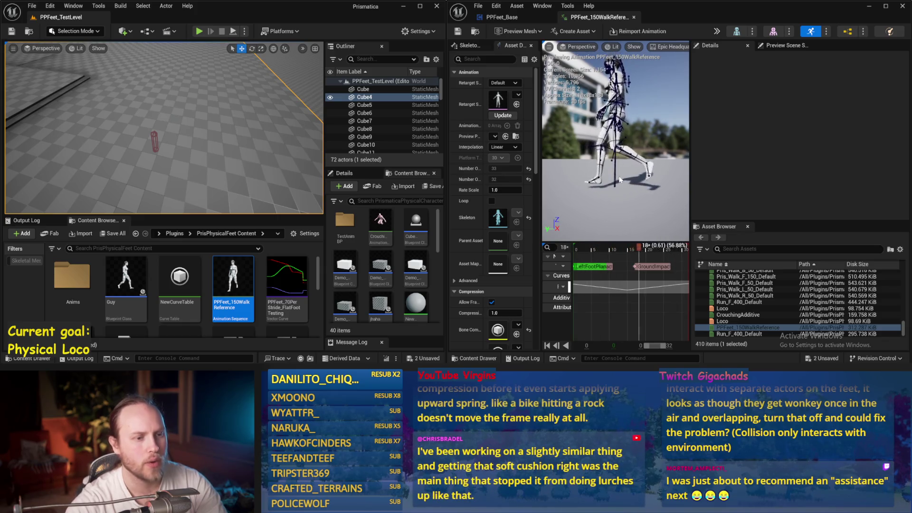
drag(150, 122, 153, 138)
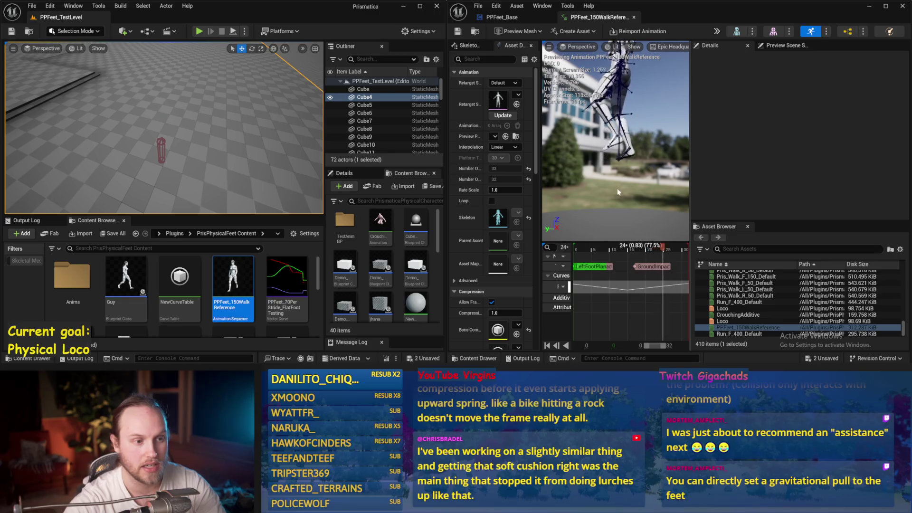
click(502, 17)
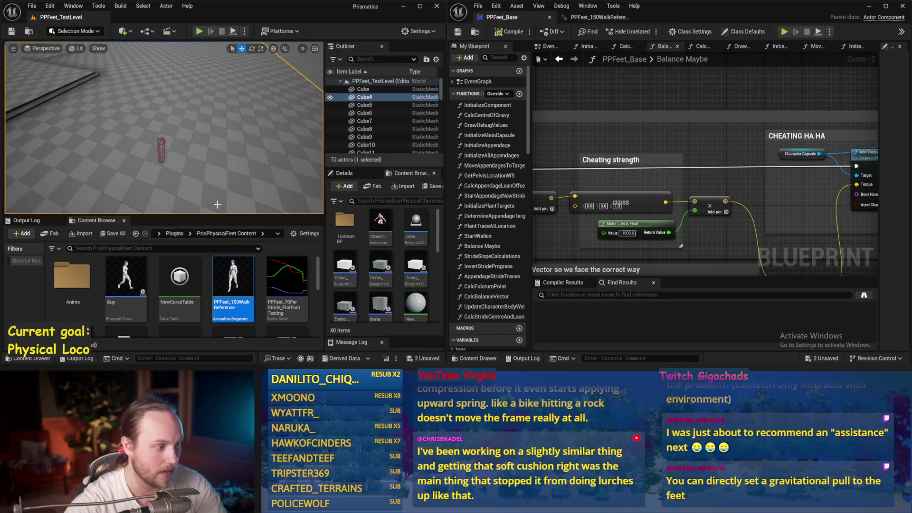
- In PPFeet_70PerStride_FlatFootTesting, add a blue Z key at 0.2 raised to about -85
double_click(296, 277)
scroll(698, 235, up, 3)
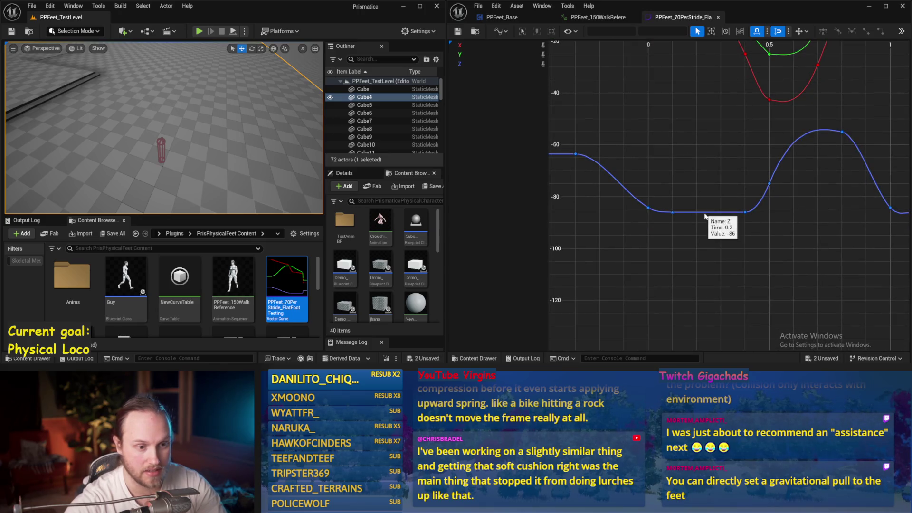
click(674, 213)
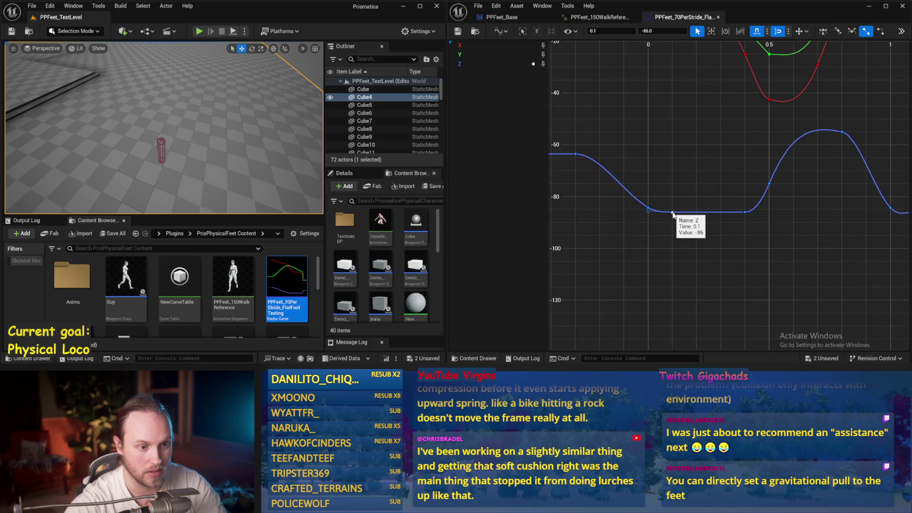
click(700, 213)
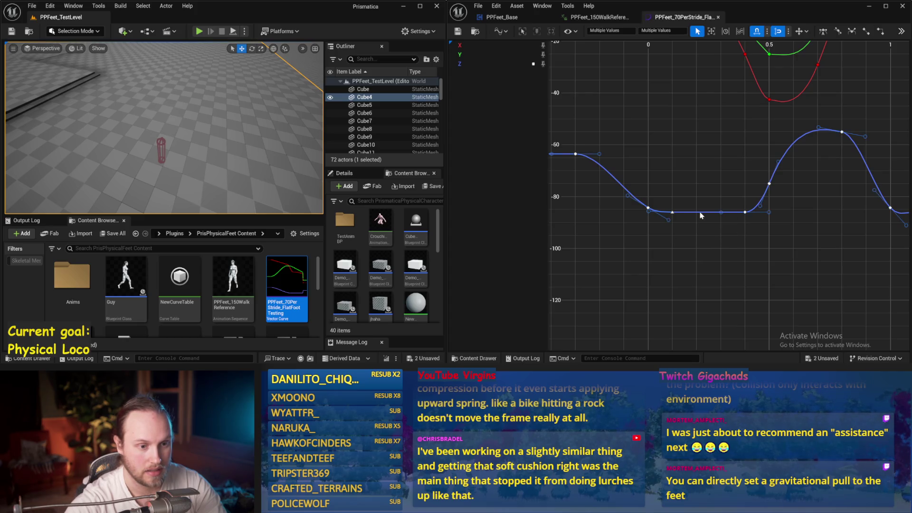
right_click(699, 216)
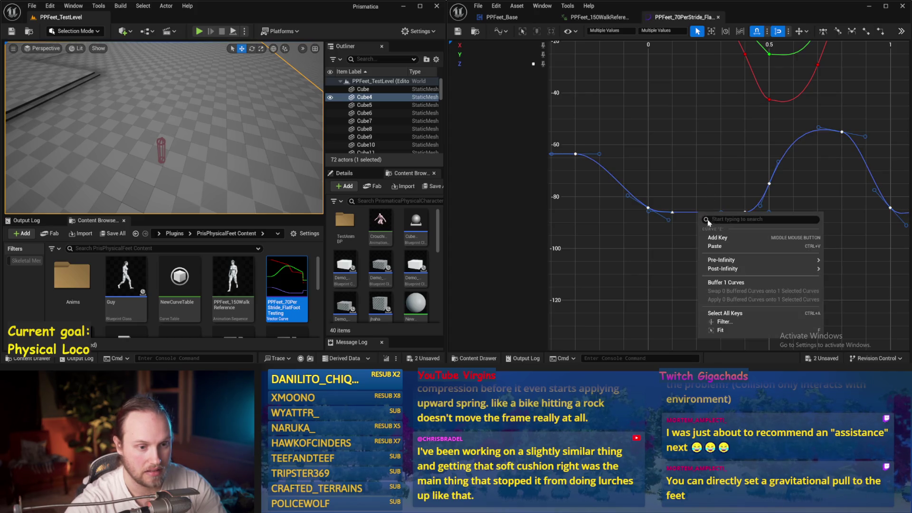
click(715, 240)
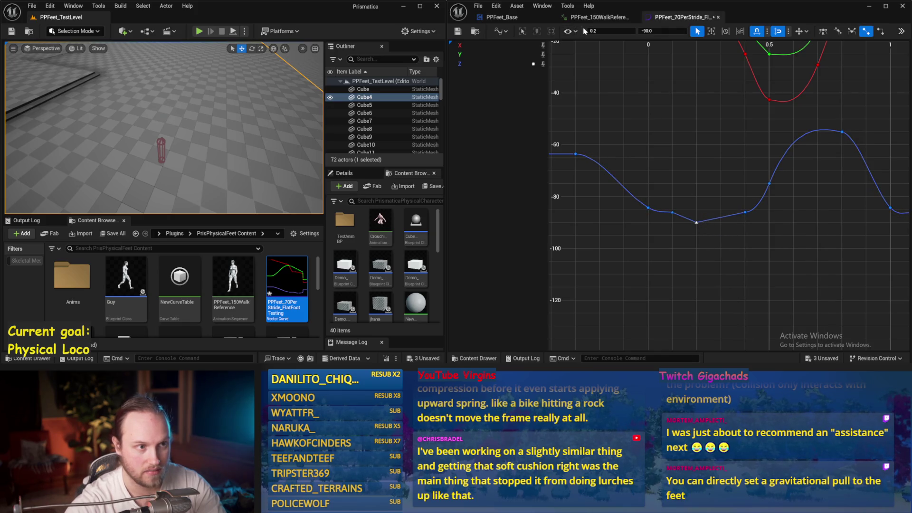
click(698, 215)
drag(699, 221, 697, 211)
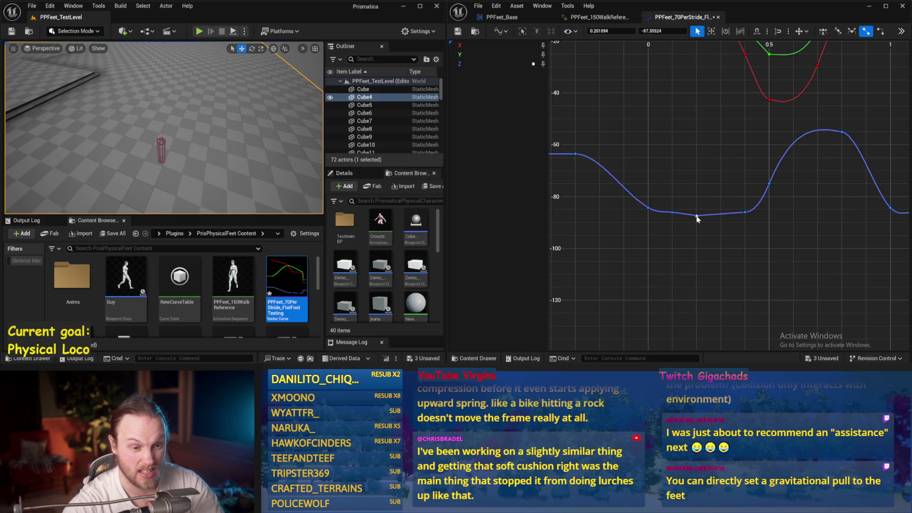
- Add another key in the blue curve's dip and give it automatic tangents
click(678, 214)
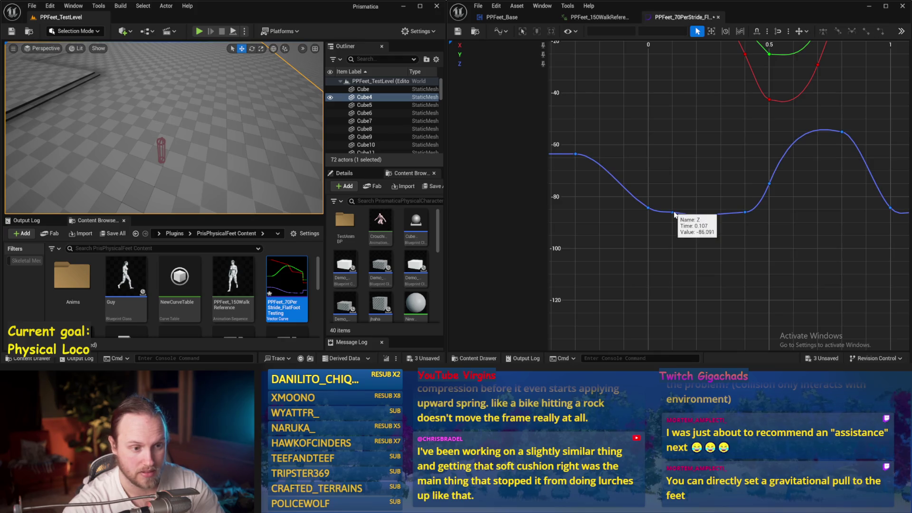
middle_click(696, 216)
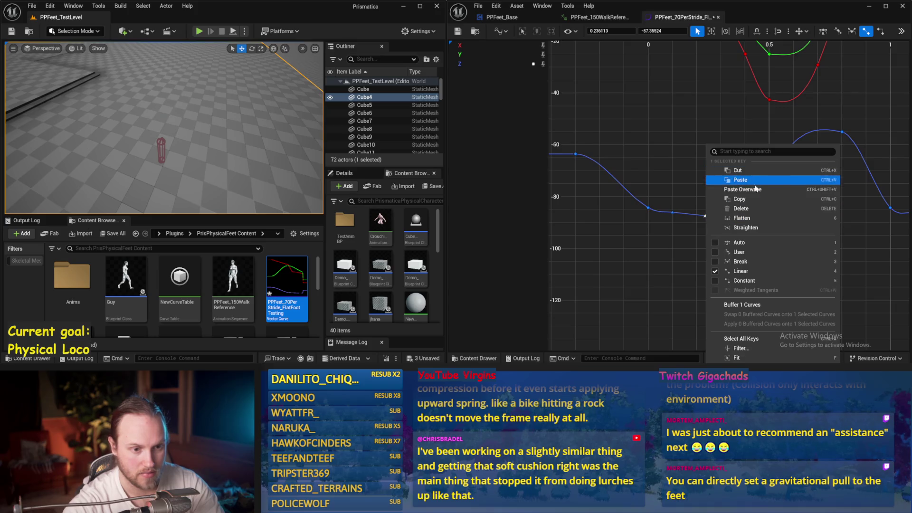
click(736, 242)
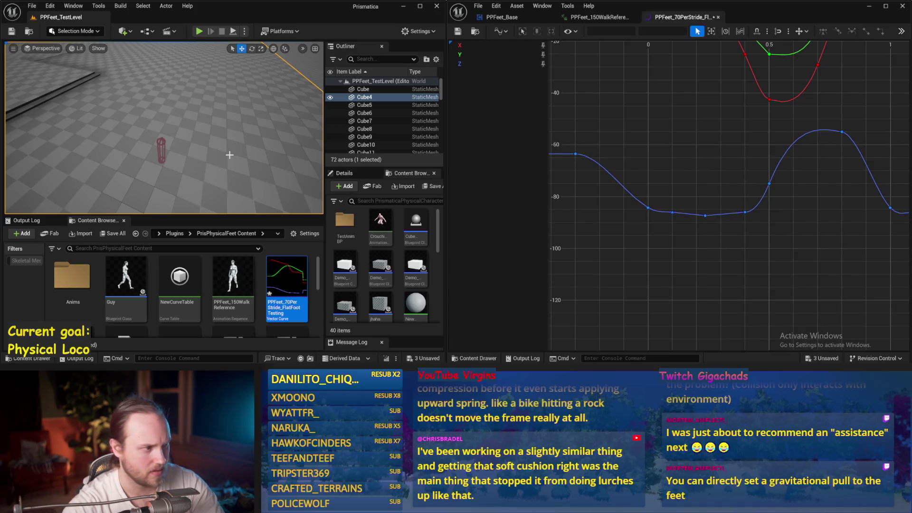
key(alt+p)
- Test the physics walker fullscreen across three consecutive Play-In-Editor sessions
key(F11)
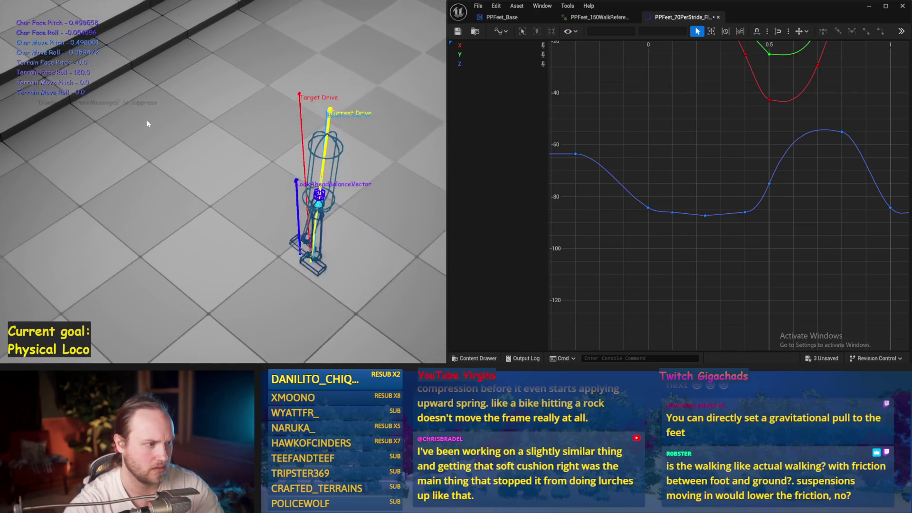
key(Escape)
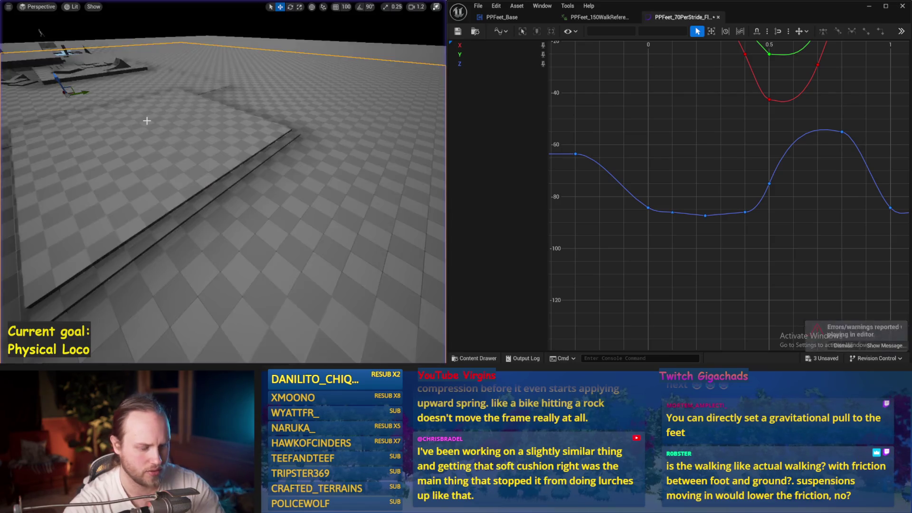
key(alt+p)
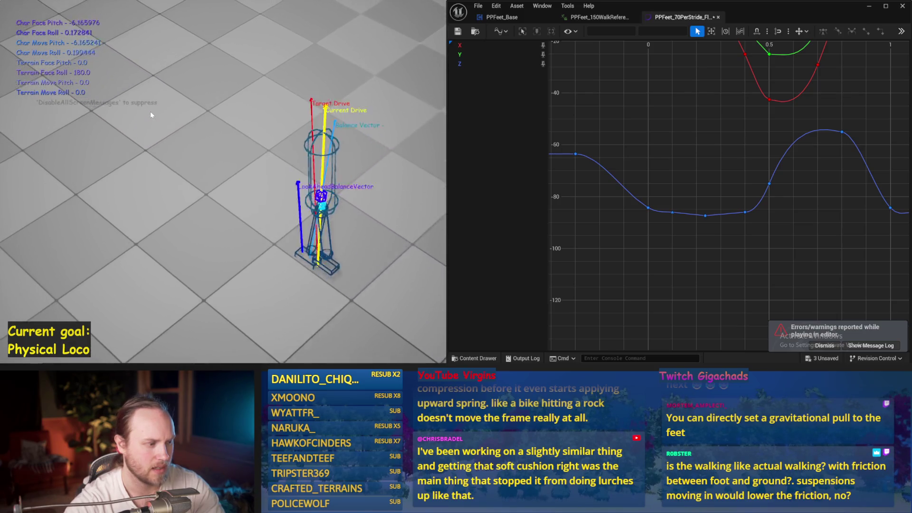
key(Escape)
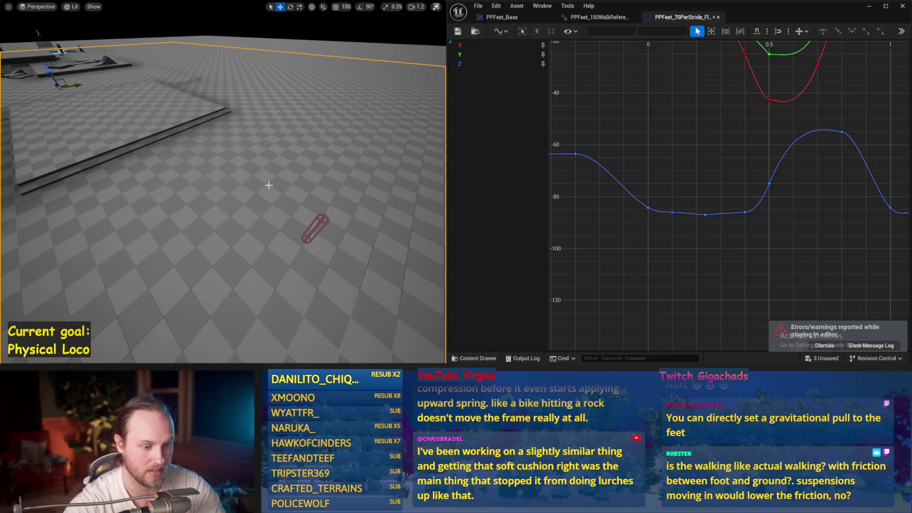
key(alt+p)
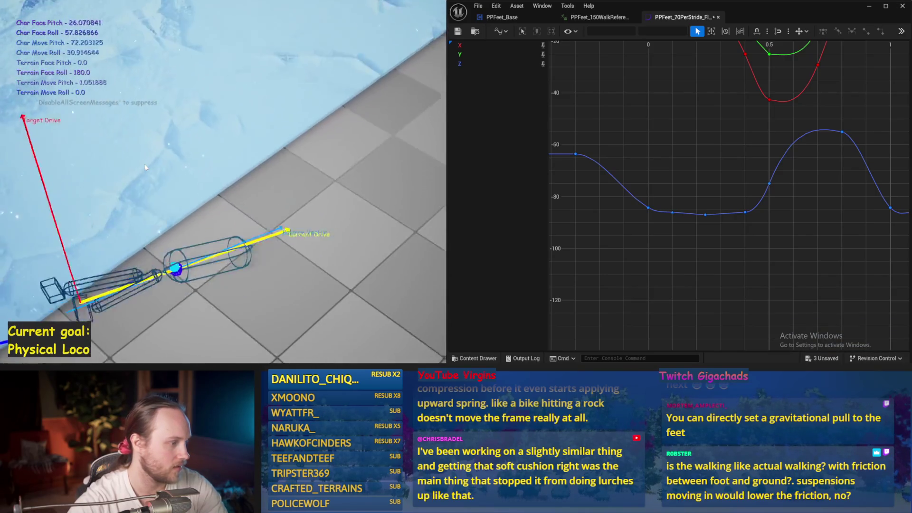
- Run one more ice test, then move the ice floor to the character's start and save the level
key(Escape)
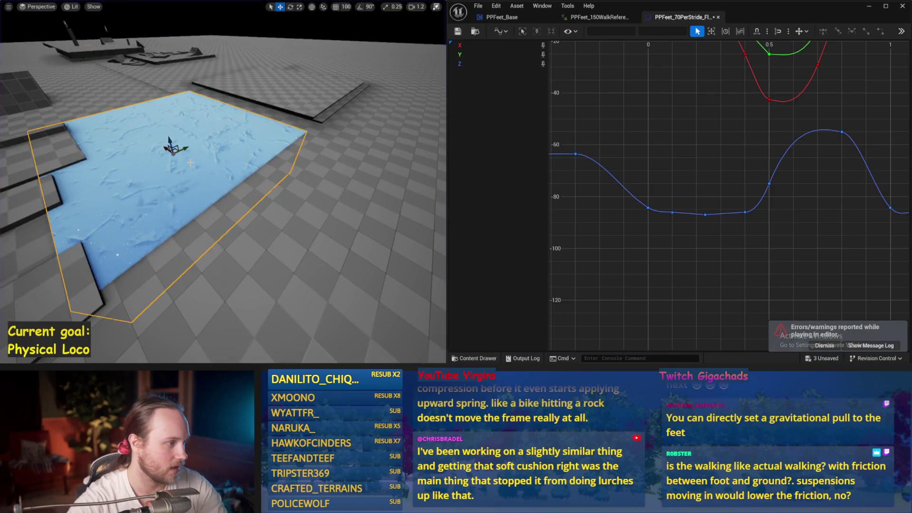
drag(190, 163, 162, 161)
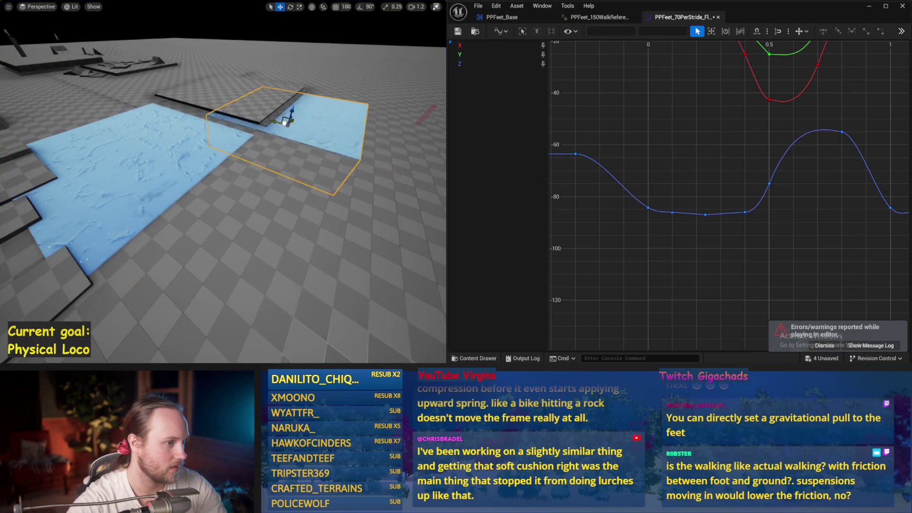
key(alt+p)
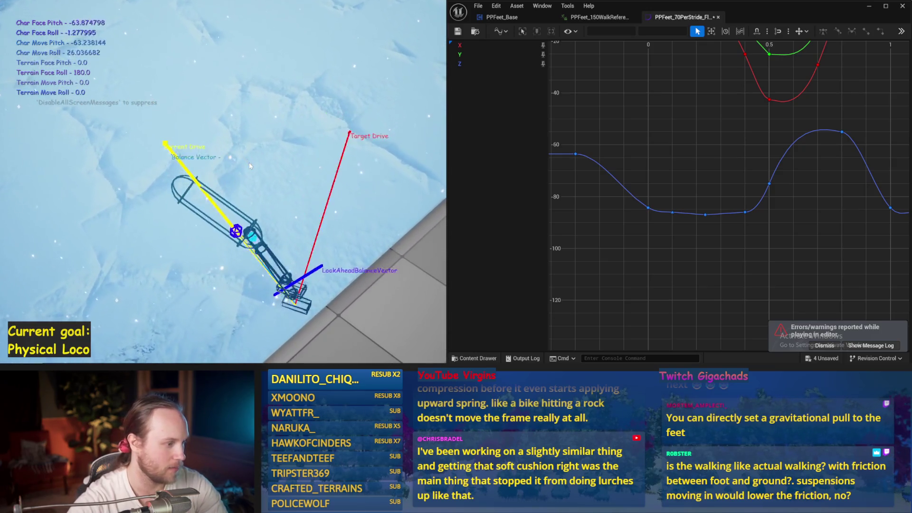
key(Escape)
mouse_move(136, 266)
mouse_down()
mouse_move(406, 102)
mouse_move(309, 153)
mouse_up()
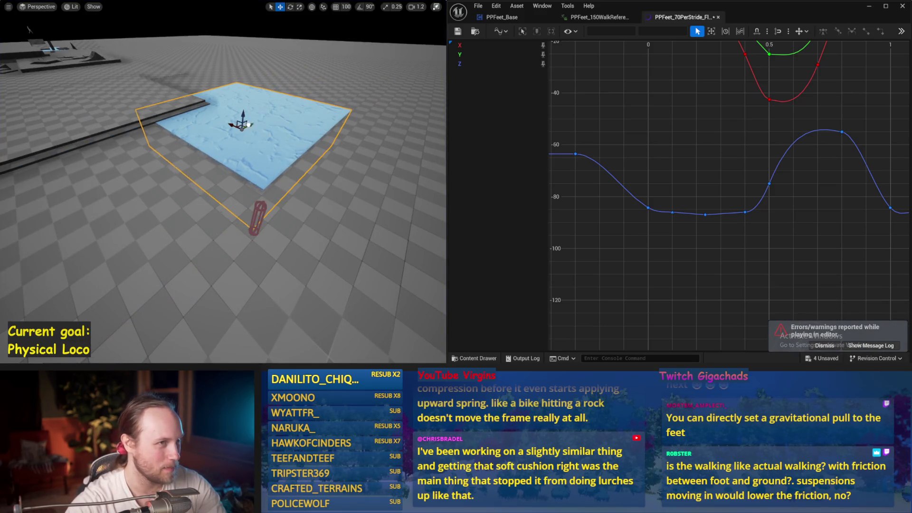
key(ctrl+s)
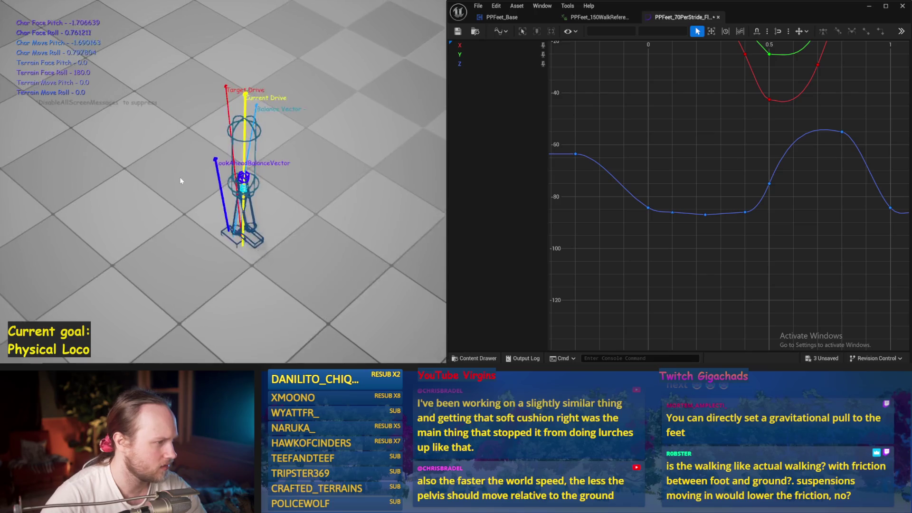
- Stop the current play session and replay to test the curve flattened to -86
key(Escape)
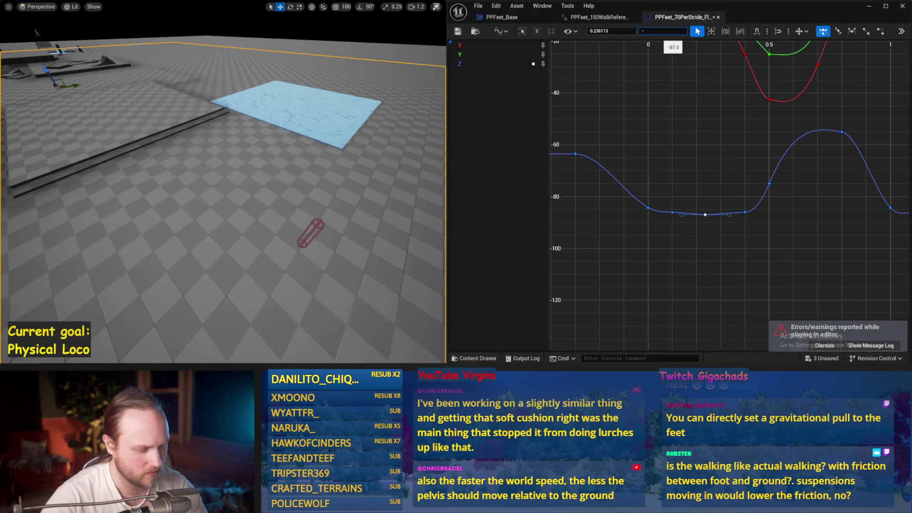
drag(306, 187, 306, 199)
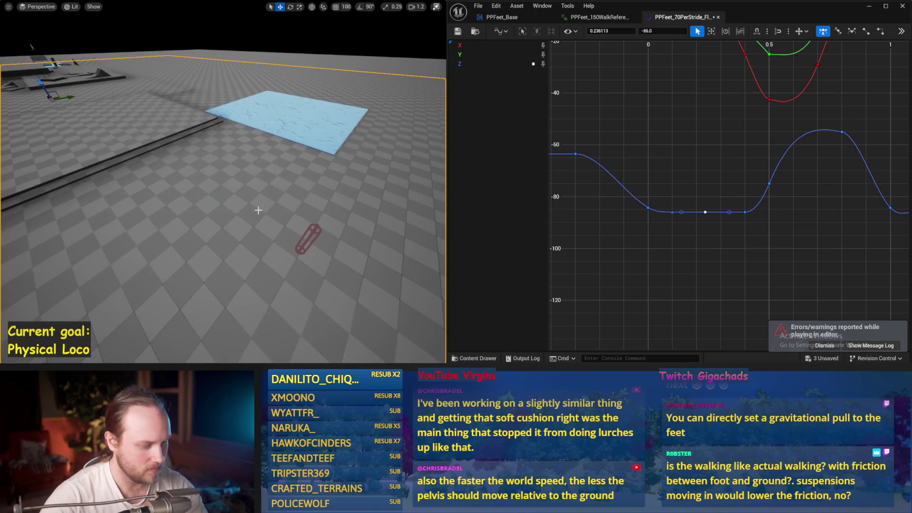
key(alt+p)
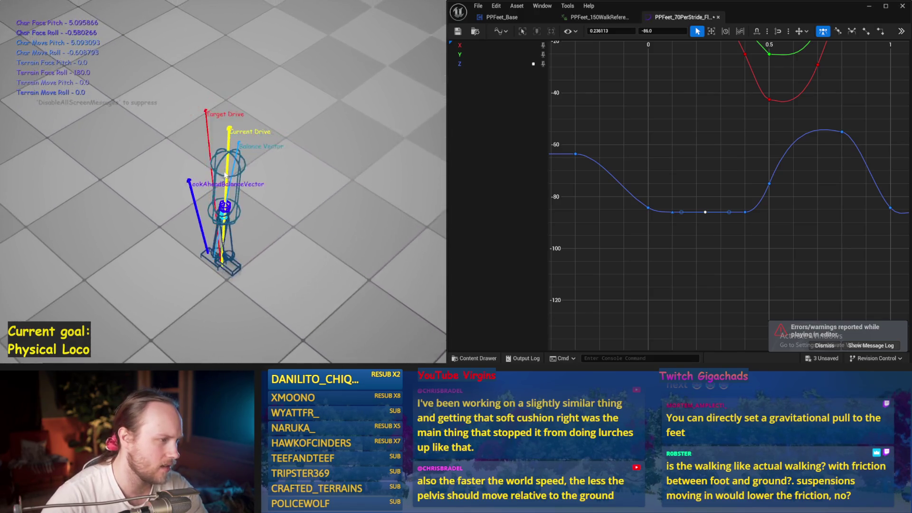
- Stop play, save PPFeet_Base, show its EventGraph, and run a quick simulation
key(Escape)
click(502, 17)
key(ctrl+s)
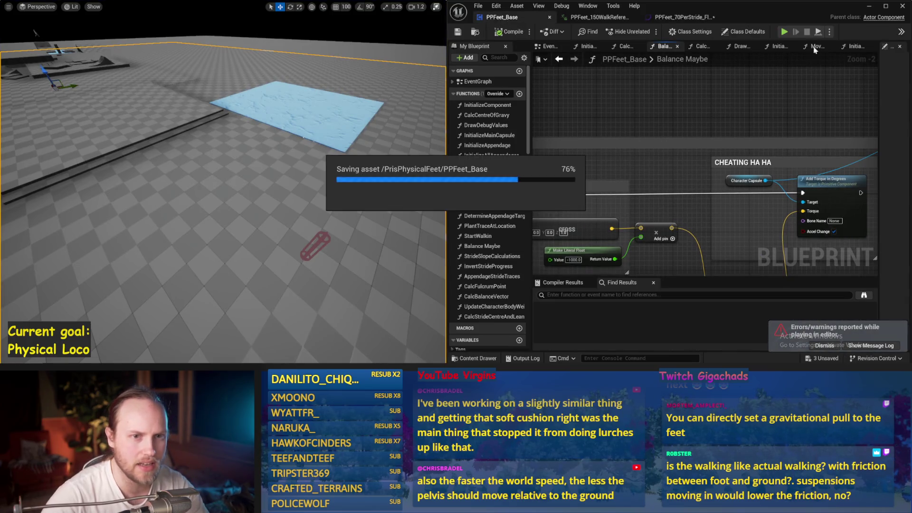
click(549, 46)
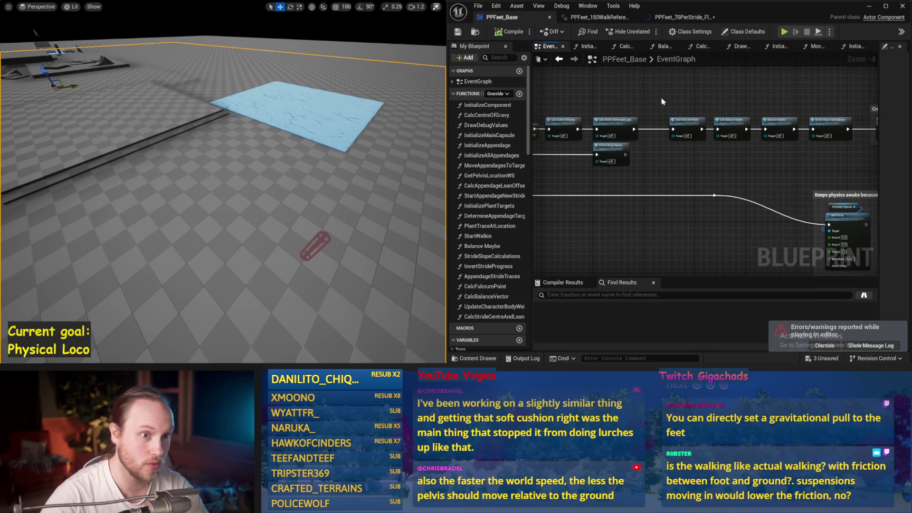
key(alt+s)
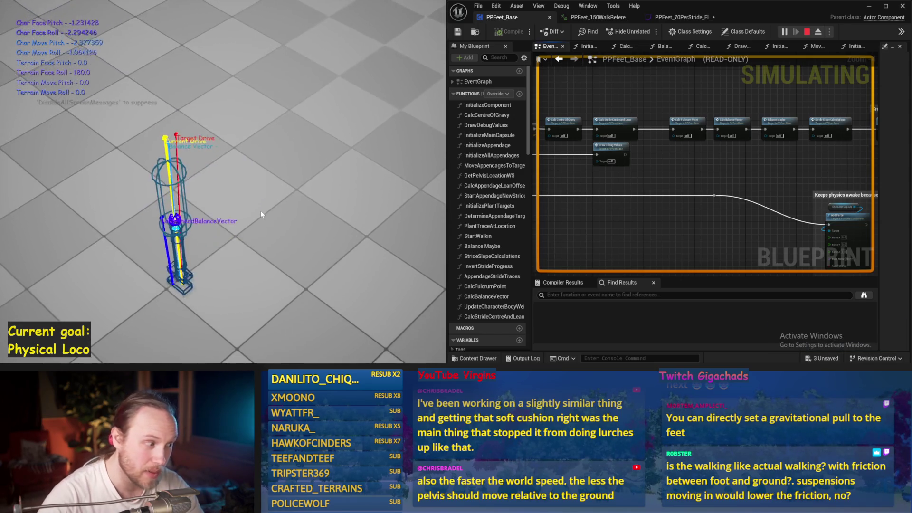
key(Escape)
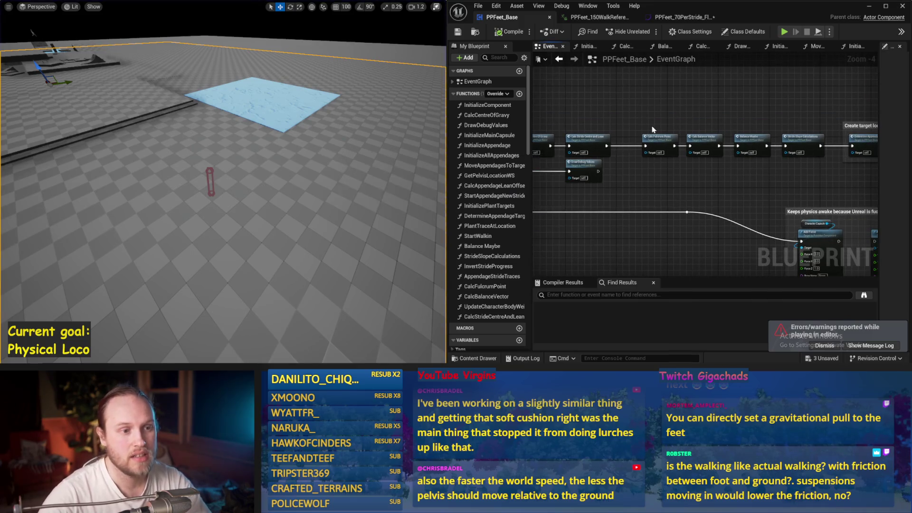
- Save the Blueprint and pan to the Create target locations and Actually move sections
drag(679, 137, 649, 111)
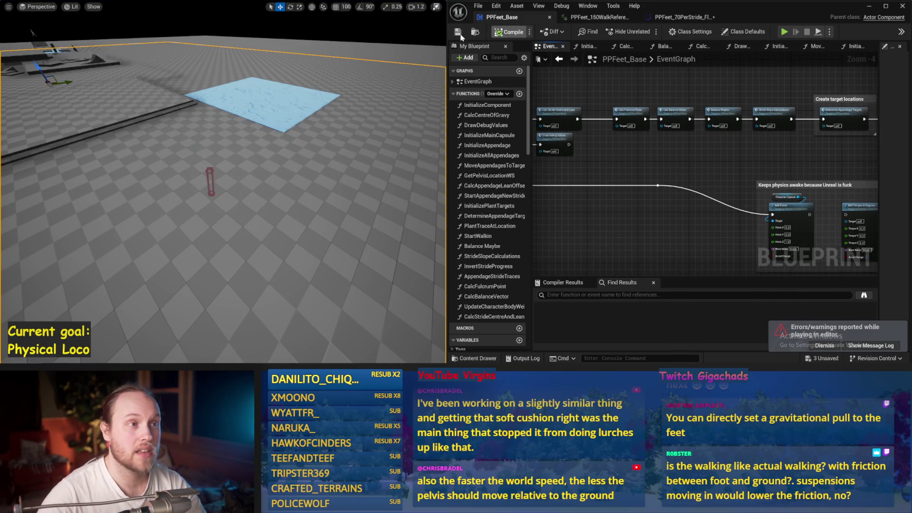
mouse_move(602, 217)
mouse_down()
mouse_move(688, 179)
mouse_move(658, 152)
mouse_move(828, 160)
mouse_move(794, 183)
mouse_up()
key(ctrl+s)
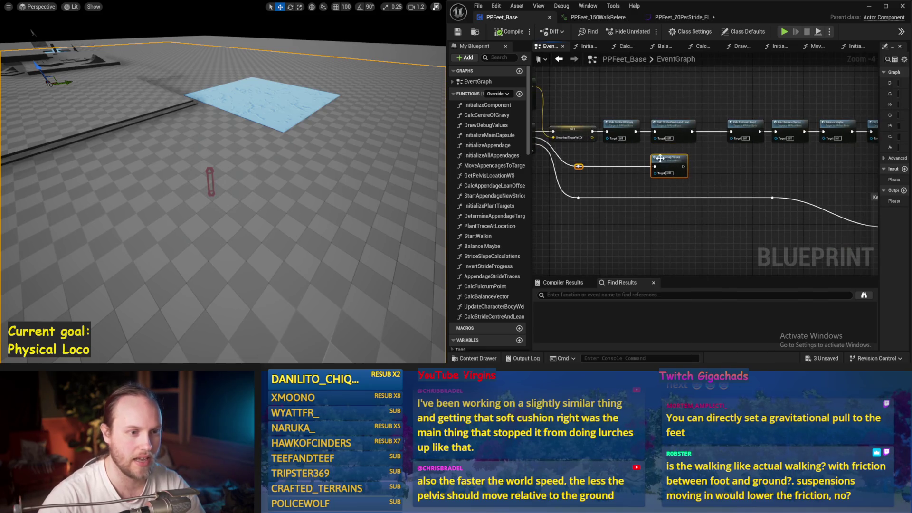
click(713, 167)
key(ctrl+s)
key(ctrl+s)
mouse_move(751, 146)
mouse_down()
mouse_move(682, 159)
mouse_move(702, 147)
mouse_up()
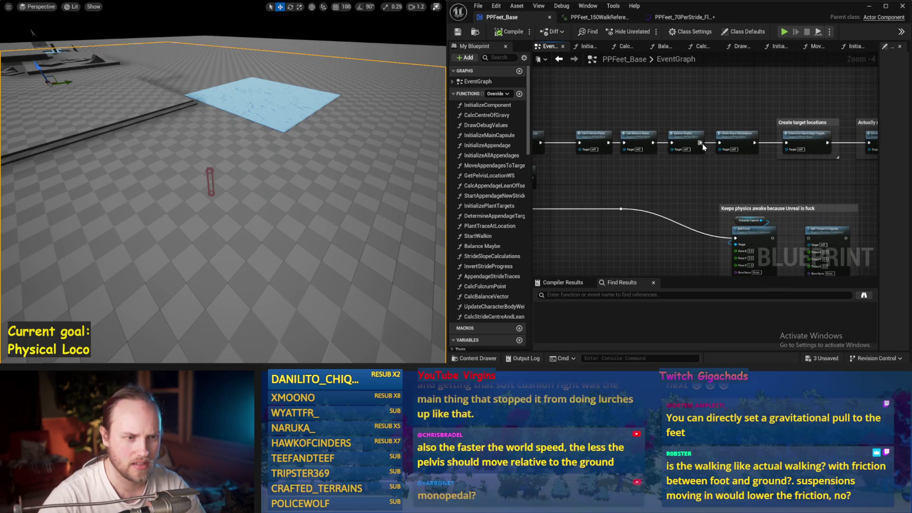
mouse_move(736, 171)
mouse_down()
mouse_move(736, 185)
mouse_move(836, 195)
mouse_move(770, 161)
mouse_move(709, 191)
mouse_move(611, 281)
mouse_up()
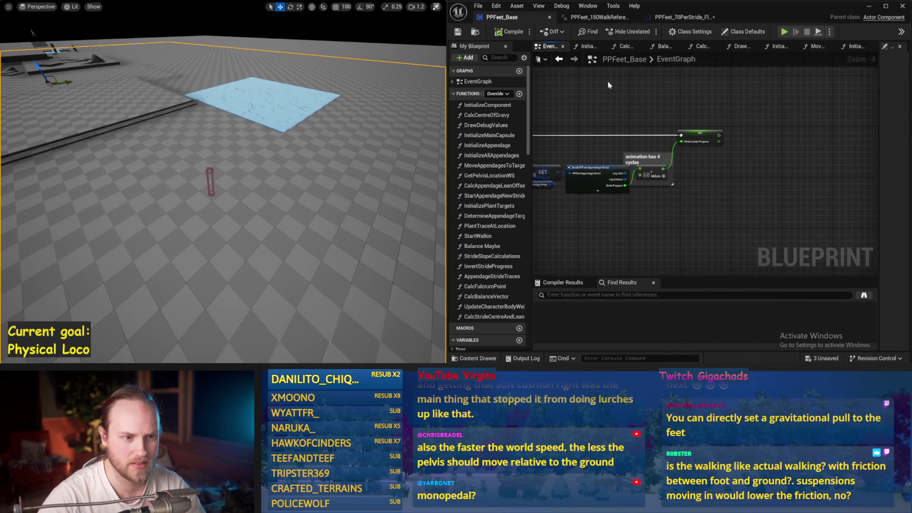
- Drill into InitializeAllAppendages > InitializeAppendage and set linear drive Position Strength to 5000
click(773, 48)
mouse_move(639, 168)
mouse_down()
mouse_move(657, 130)
mouse_move(635, 147)
mouse_move(718, 200)
mouse_up()
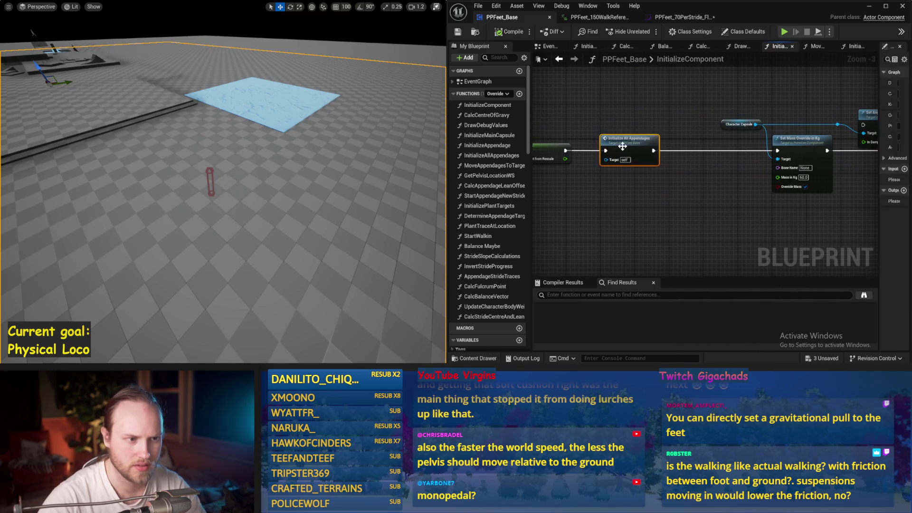
double_click(622, 146)
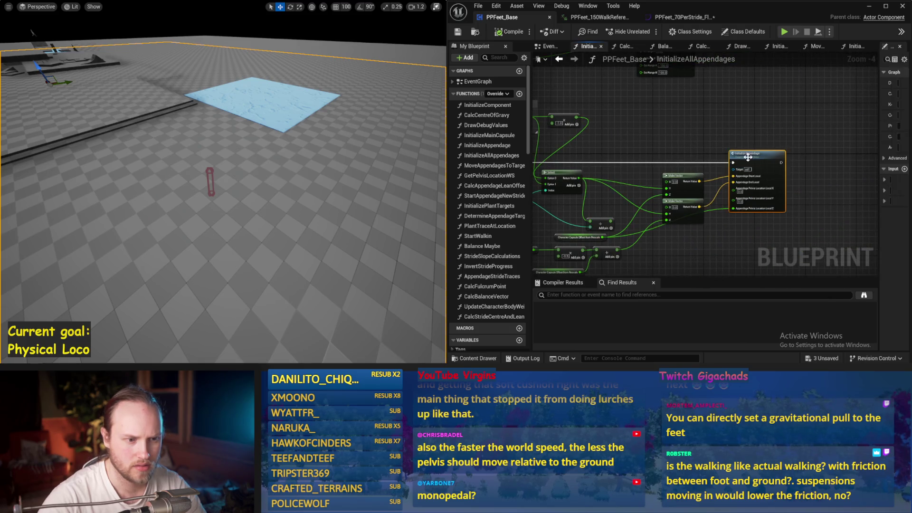
double_click(748, 156)
mouse_move(736, 135)
mouse_down()
mouse_move(665, 195)
mouse_move(686, 202)
mouse_move(678, 202)
mouse_up()
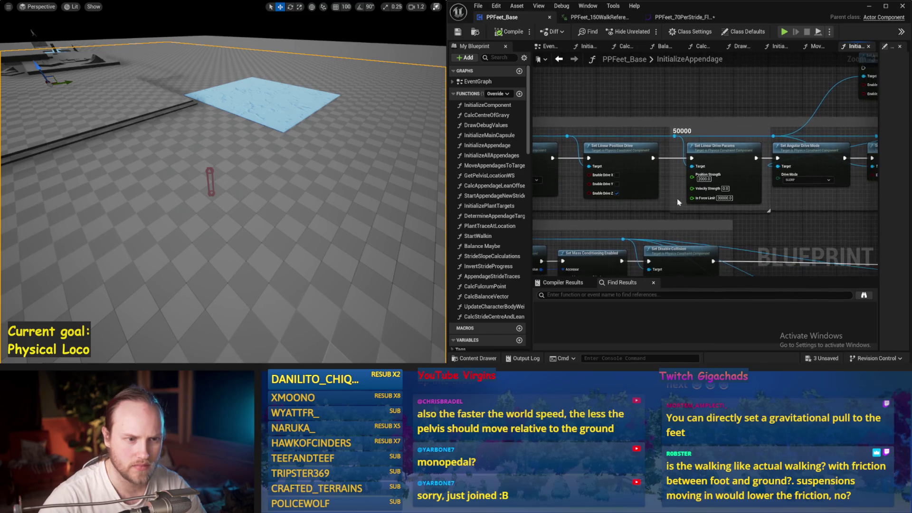
scroll(678, 201, up, 1)
text(5000)
key(Return)
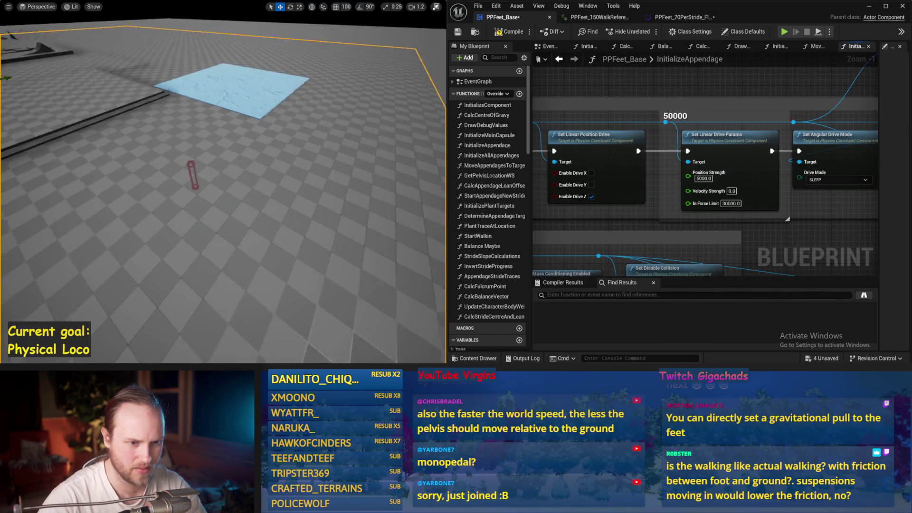
- Play-test the character with the 5000 position strength, then stop the run
key(alt+p)
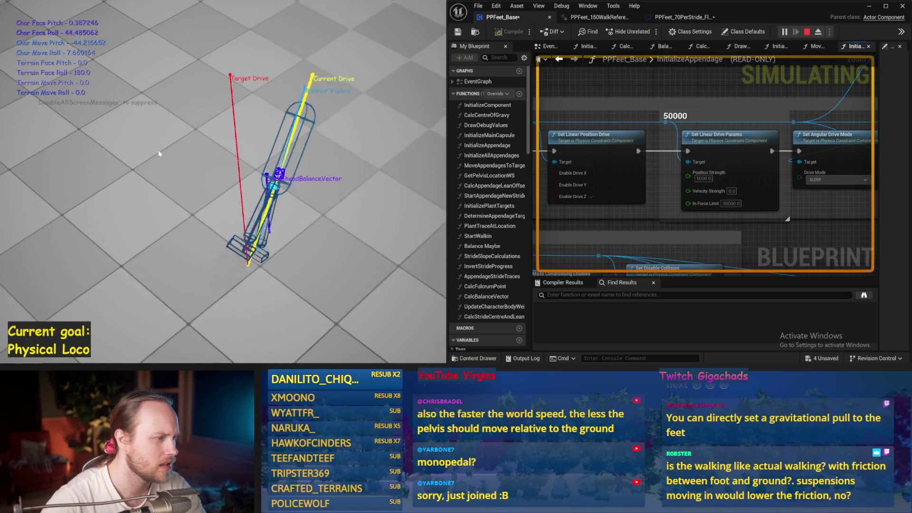
key(Escape)
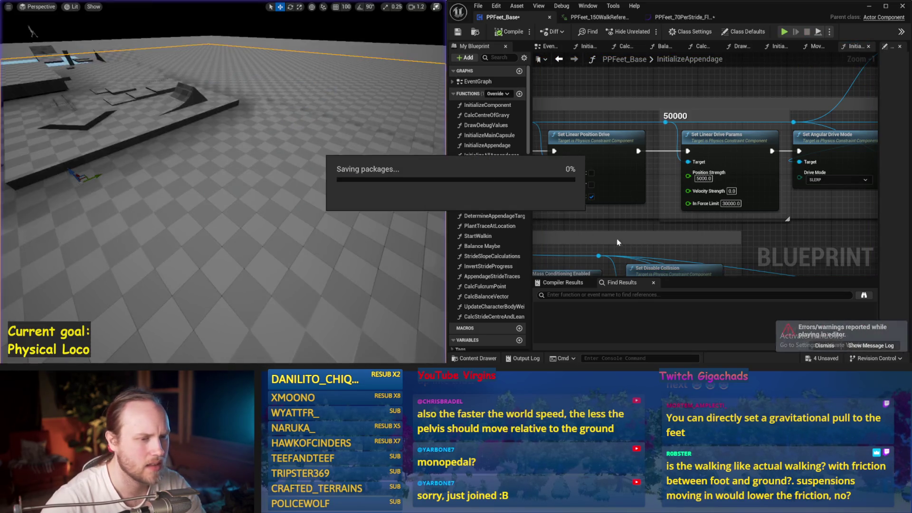
- Save PPFeet_Base, dismiss the warnings notice, and switch to the PPFeet_150WalkReference animation
click(458, 31)
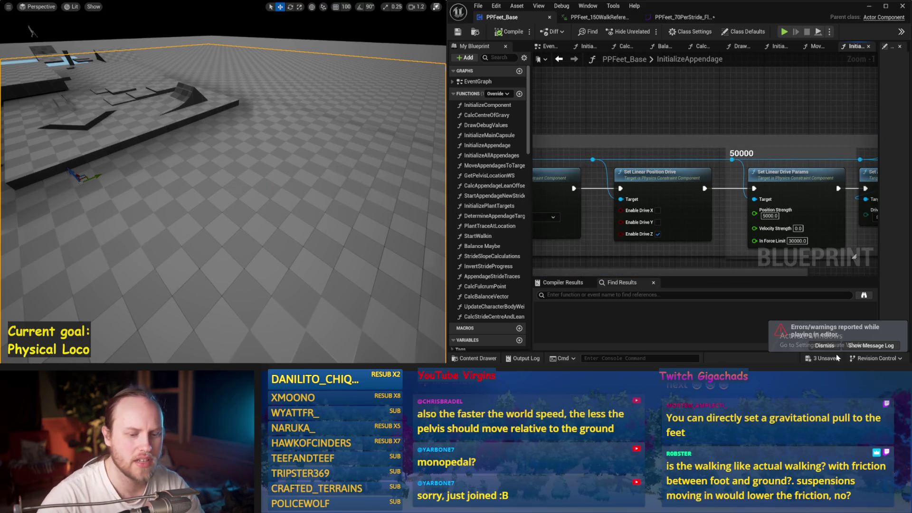
click(826, 346)
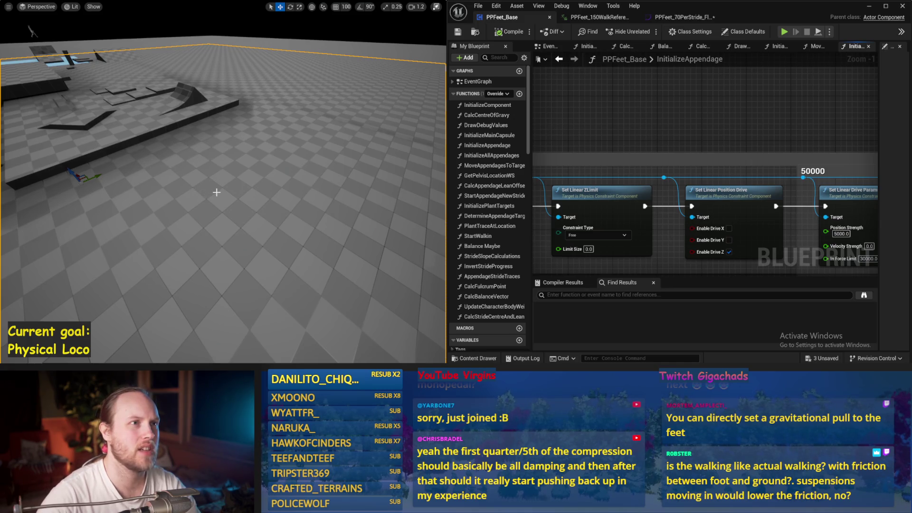
drag(227, 196, 212, 196)
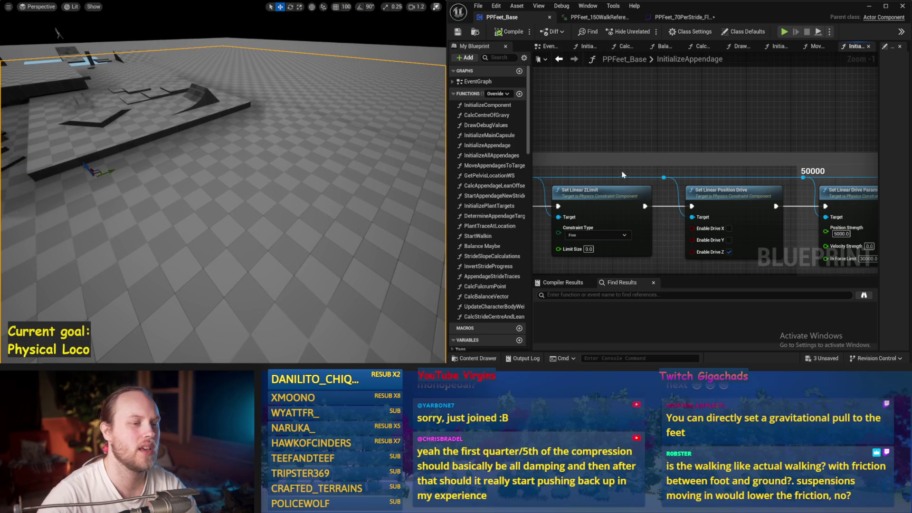
click(605, 18)
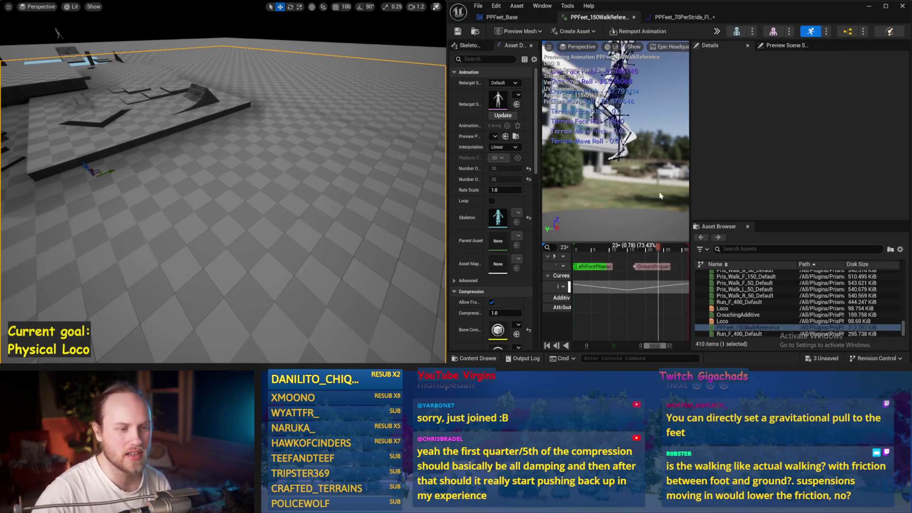
- Open the PPFeet_70PerStride curve and add a key on the blue curve at time 0
click(677, 18)
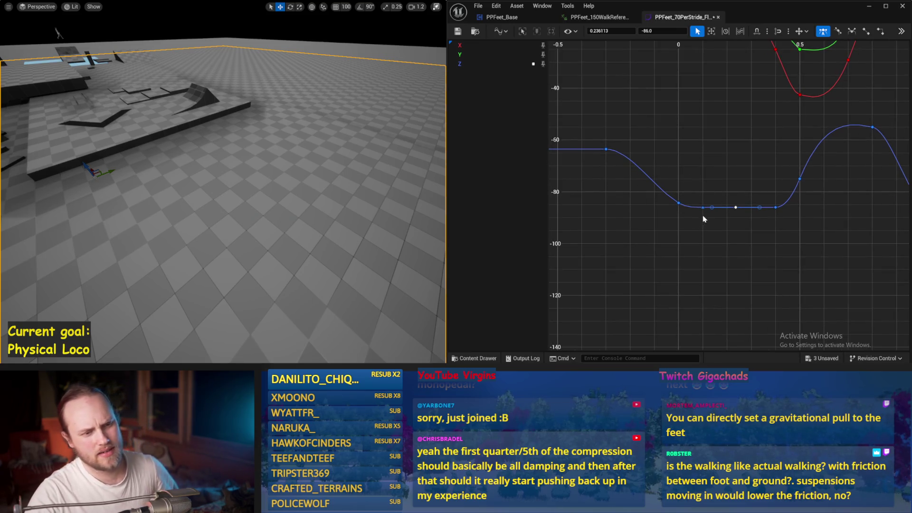
click(703, 207)
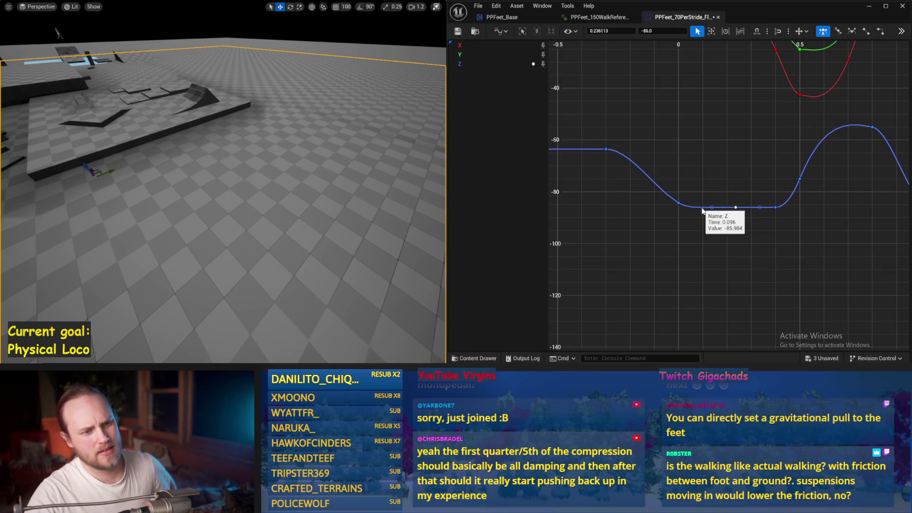
right_click(652, 235)
right_click(612, 145)
click(598, 213)
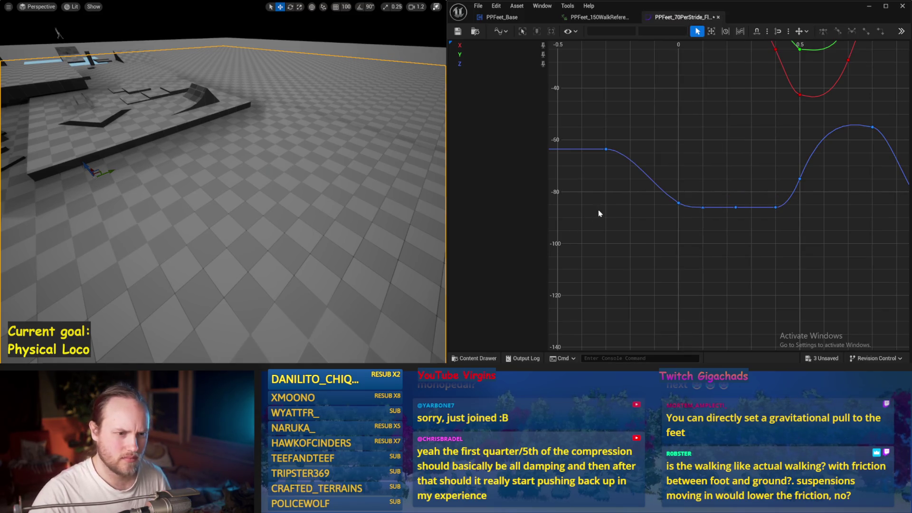
middle_click(678, 203)
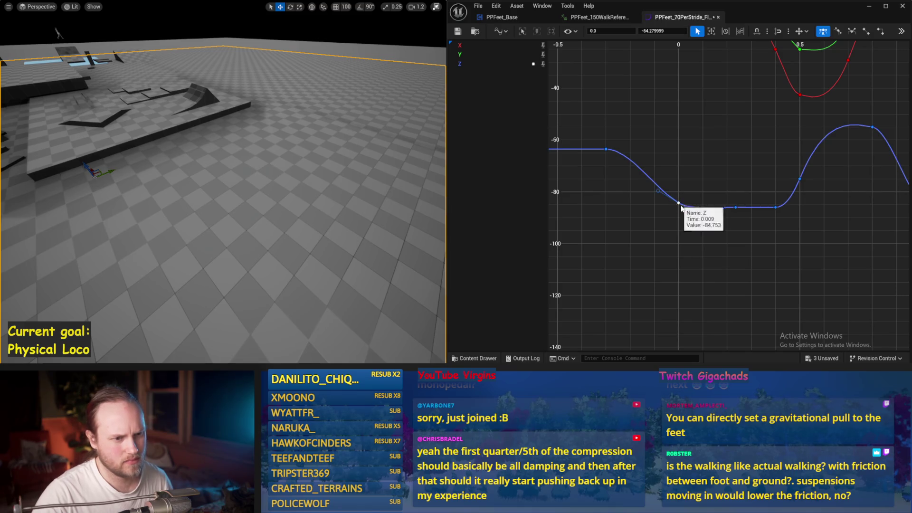
scroll(676, 209, up, 1)
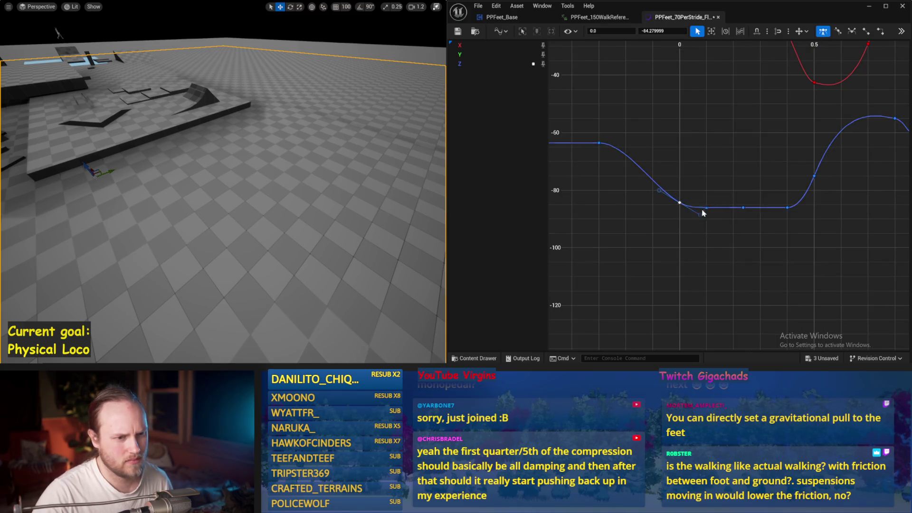
mouse_move(722, 185)
mouse_down()
mouse_move(597, 195)
mouse_move(681, 187)
mouse_move(649, 185)
mouse_up()
click(597, 194)
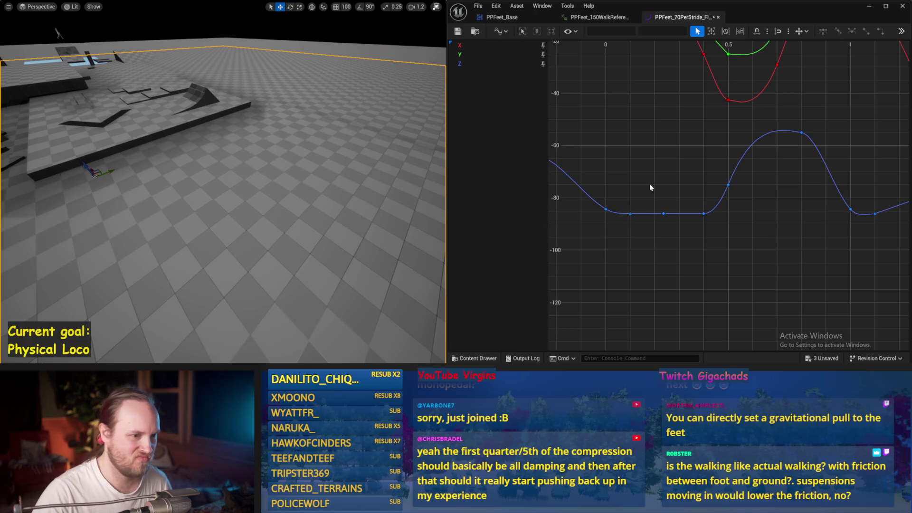
- Make the blue Z curve leave its time-1.0 key at a shallower tangent, then play-test
drag(609, 207, 591, 222)
mouse_move(637, 184)
mouse_down()
mouse_move(756, 181)
mouse_move(549, 168)
mouse_up()
click(763, 203)
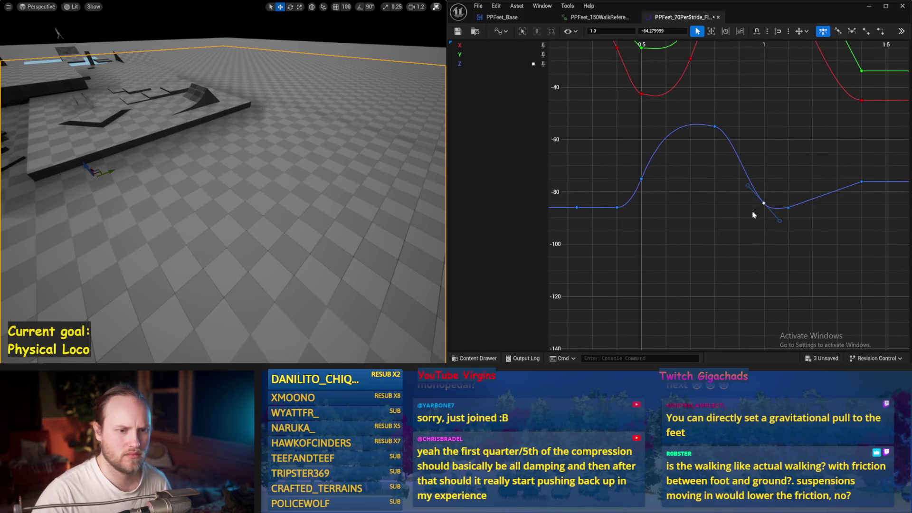
drag(647, 185, 706, 204)
drag(641, 205, 603, 178)
click(762, 201)
drag(761, 201, 739, 198)
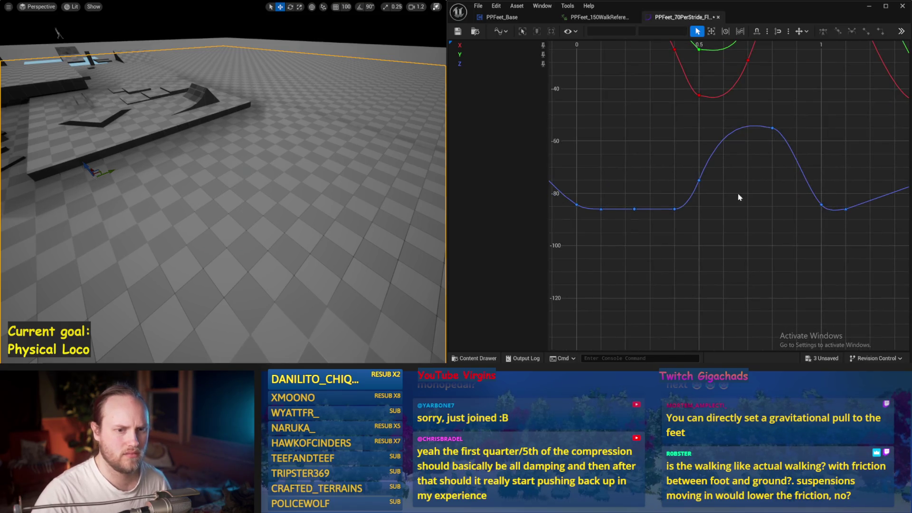
click(821, 205)
drag(835, 221, 849, 220)
click(756, 235)
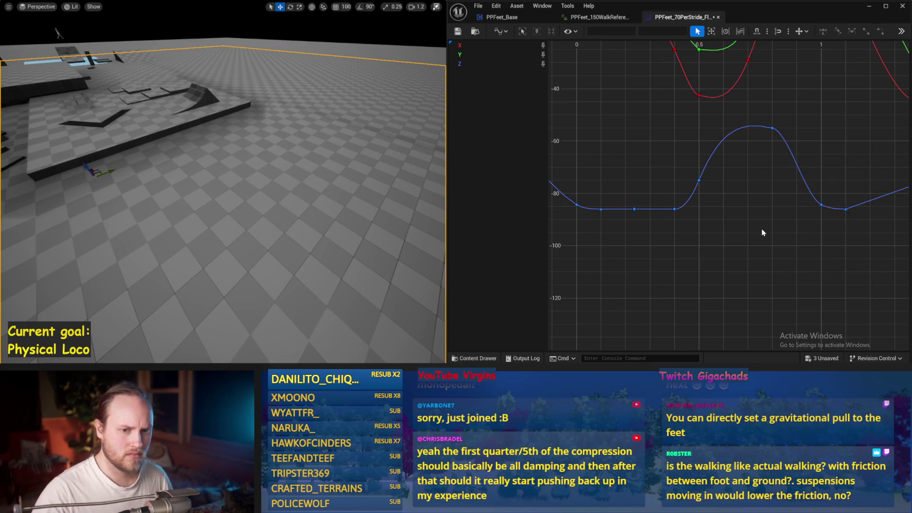
key(alt+p)
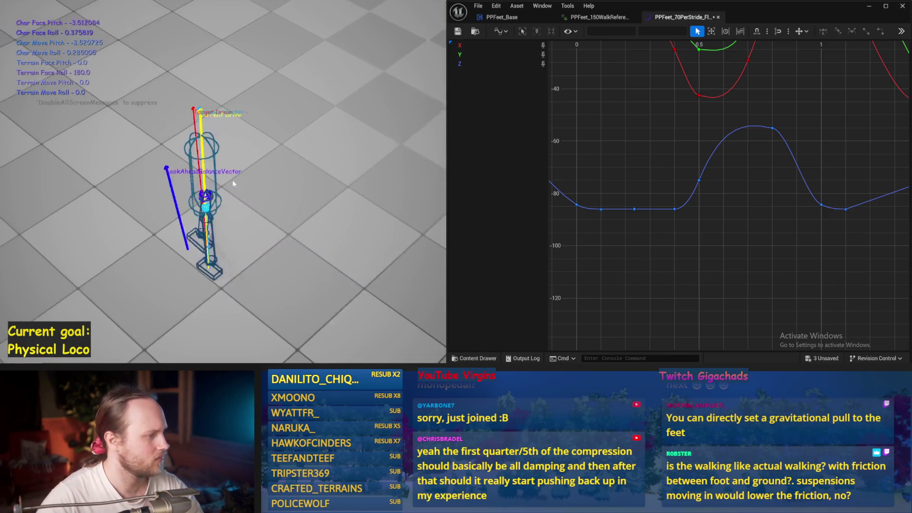
- Raise the mid-stance Z key to -84.28, then about -73, play-testing each change
key(Escape)
drag(635, 209, 635, 205)
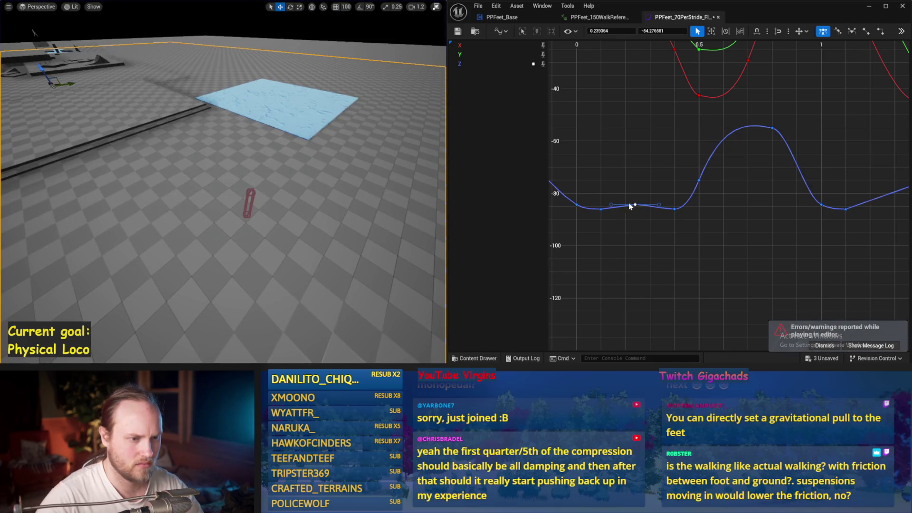
key(alt+p)
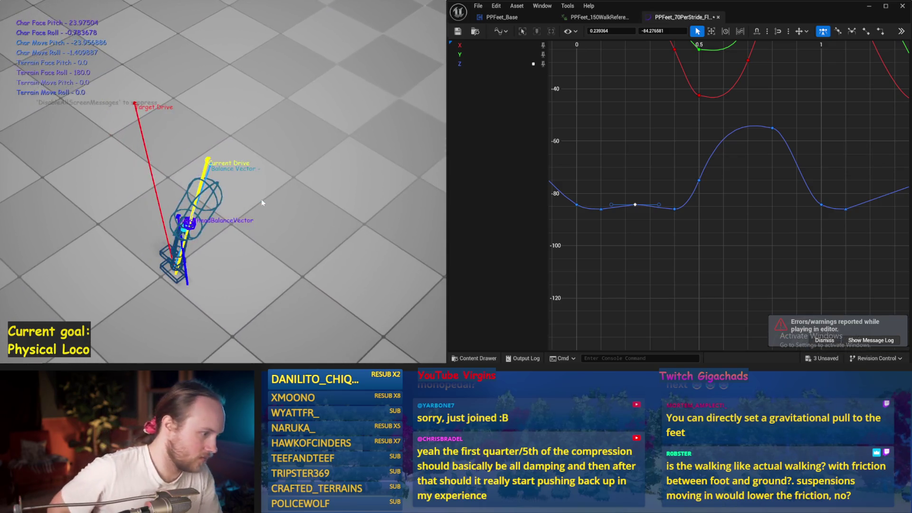
key(Escape)
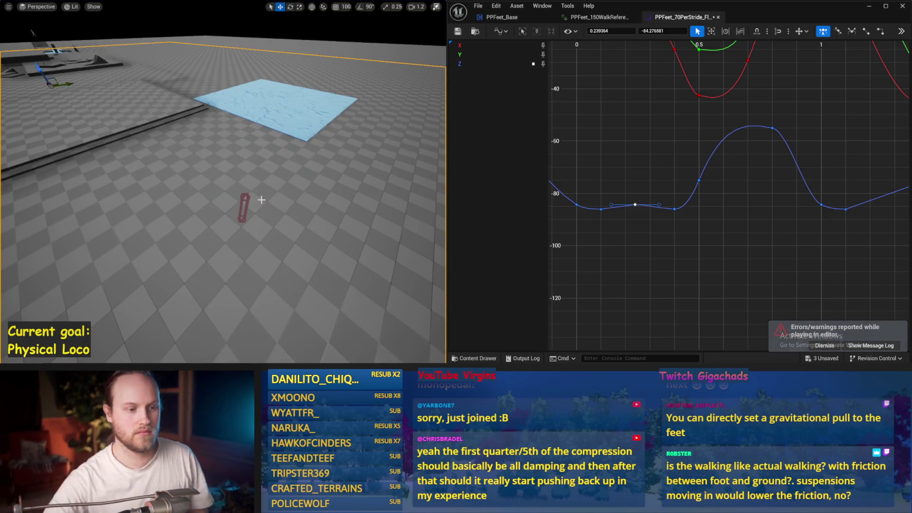
drag(635, 204, 635, 175)
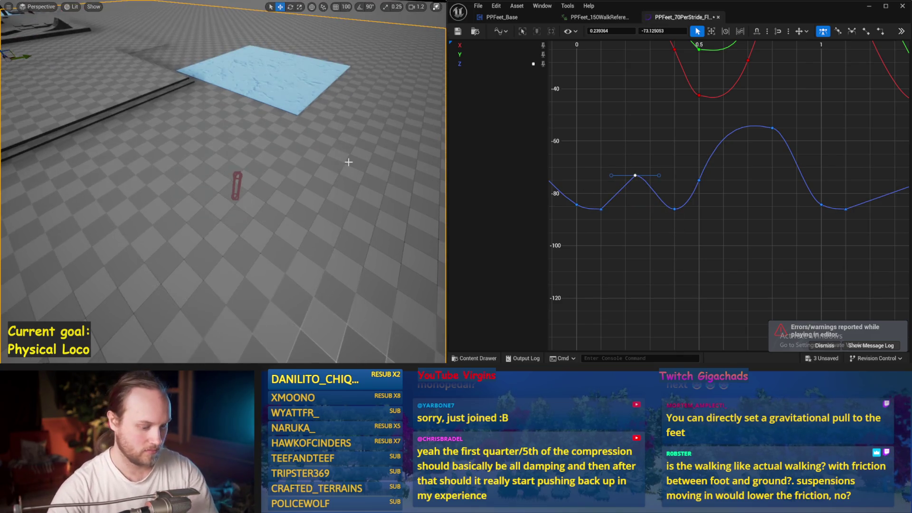
key(alt+p)
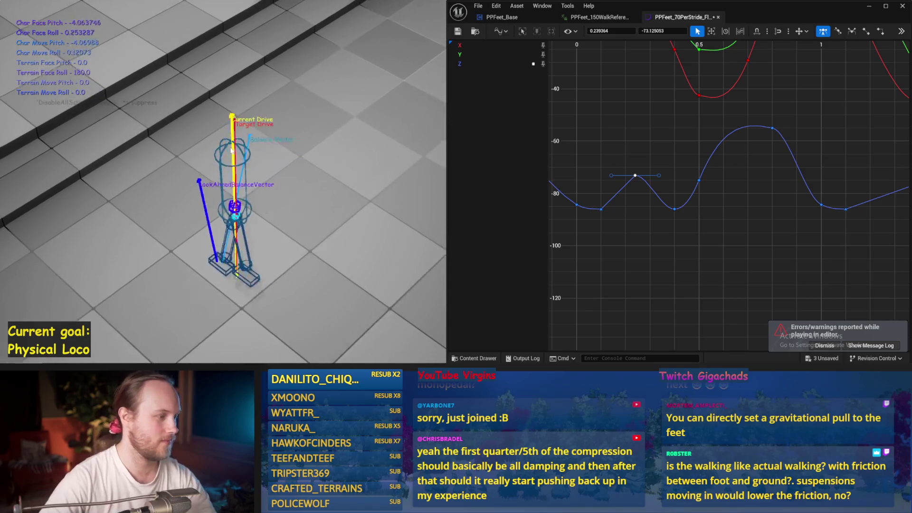
key(Escape)
- Lower the mid-stance key to about -93 and play-test it
drag(635, 175, 637, 229)
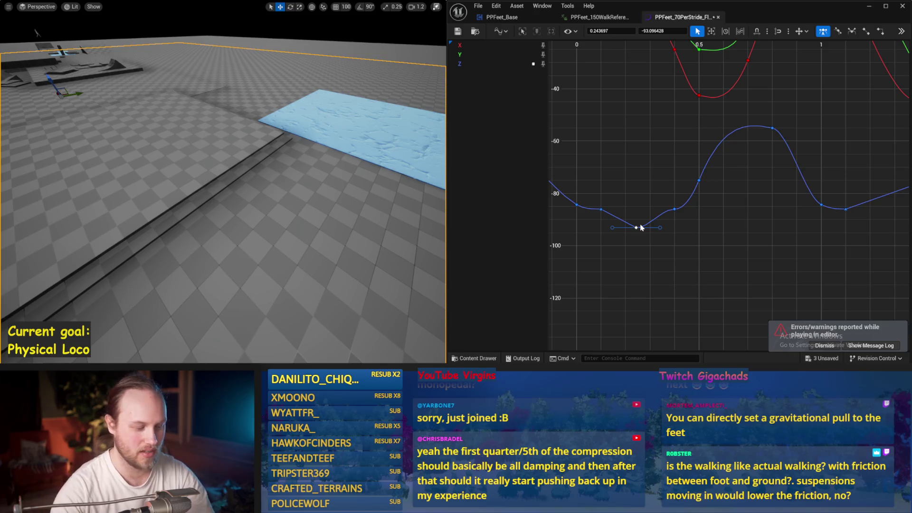
key(alt+p)
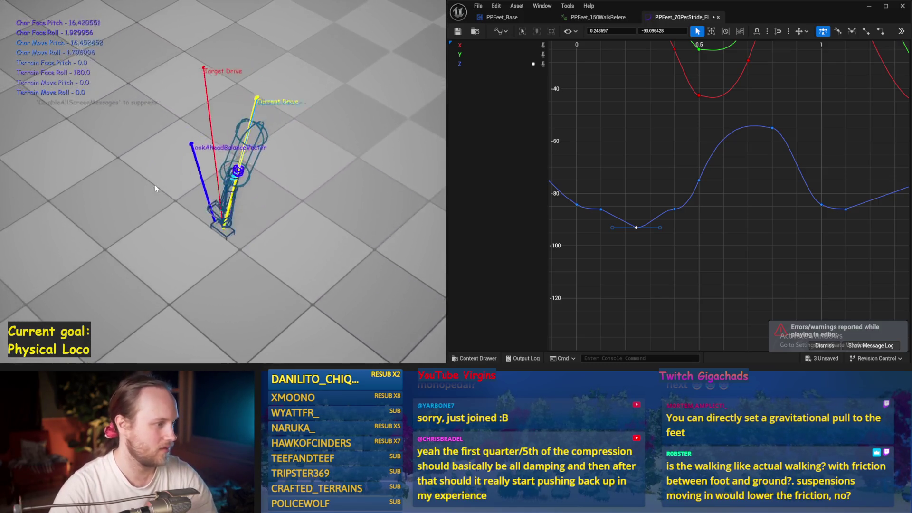
key(Escape)
- Return the key so the curve bottom is flat near -86, then play-test again
right_click(637, 228)
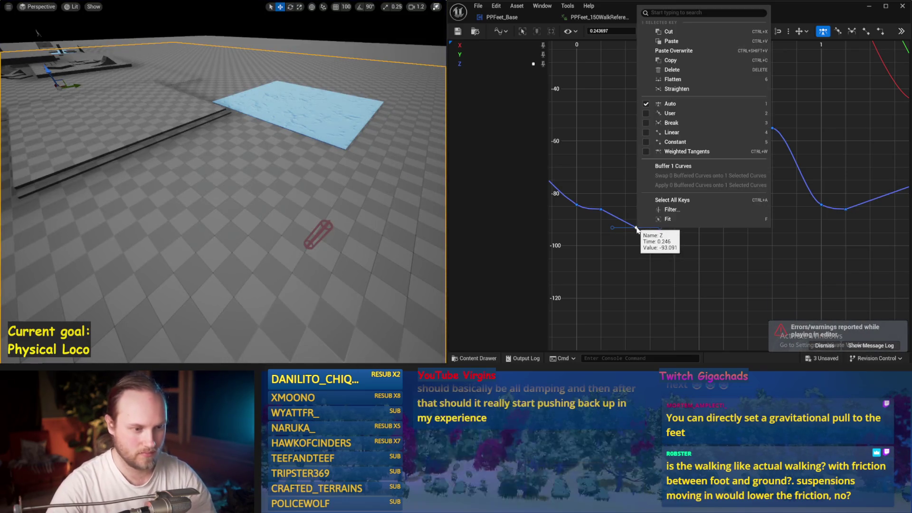
click(601, 32)
text(-86)
key(Return)
click(641, 164)
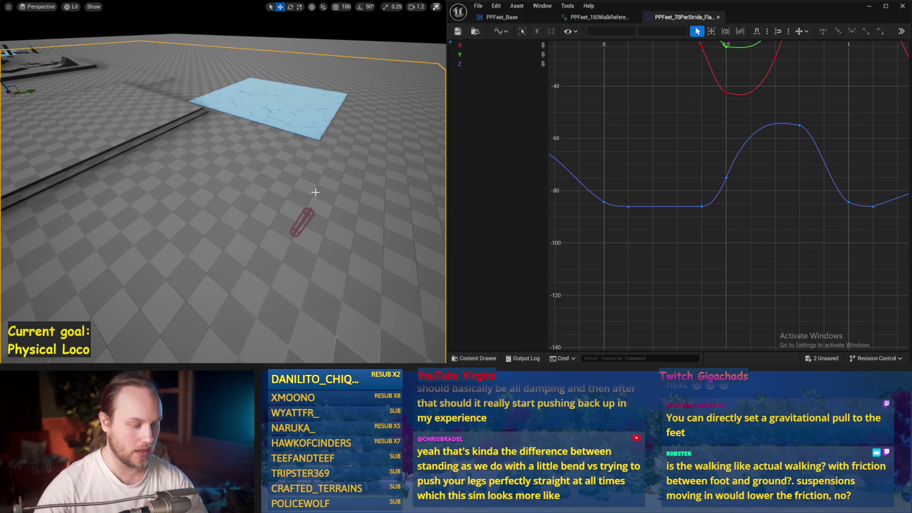
key(alt+p)
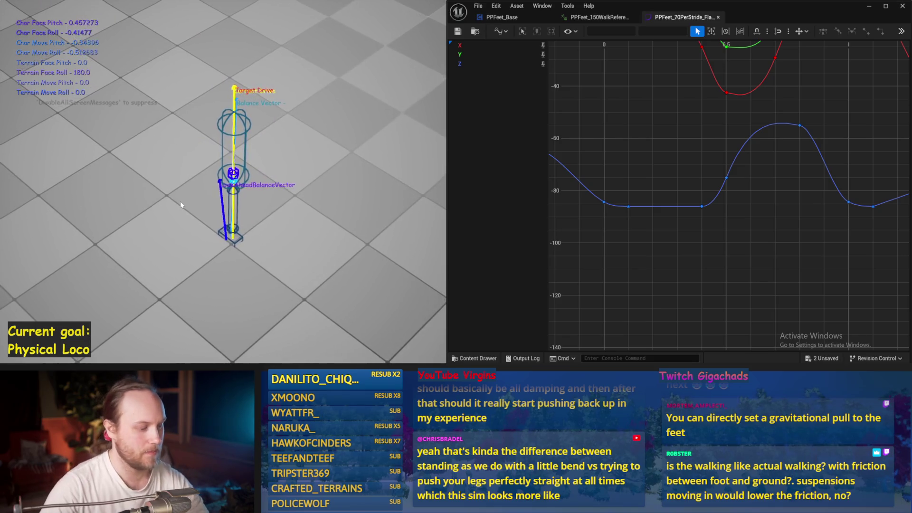
key(Escape)
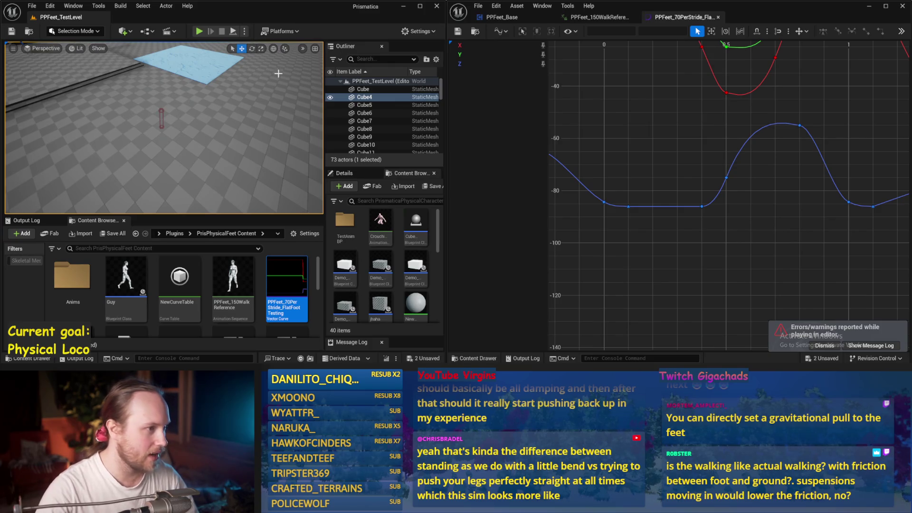
- Tick Visible on the PPFeet_TestPlayer's SkeletalMesh component and start a play test
click(161, 109)
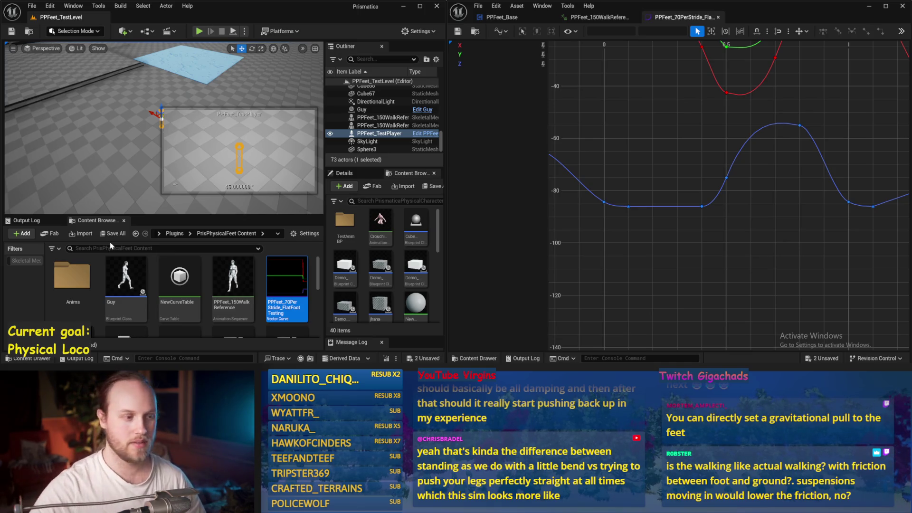
click(120, 153)
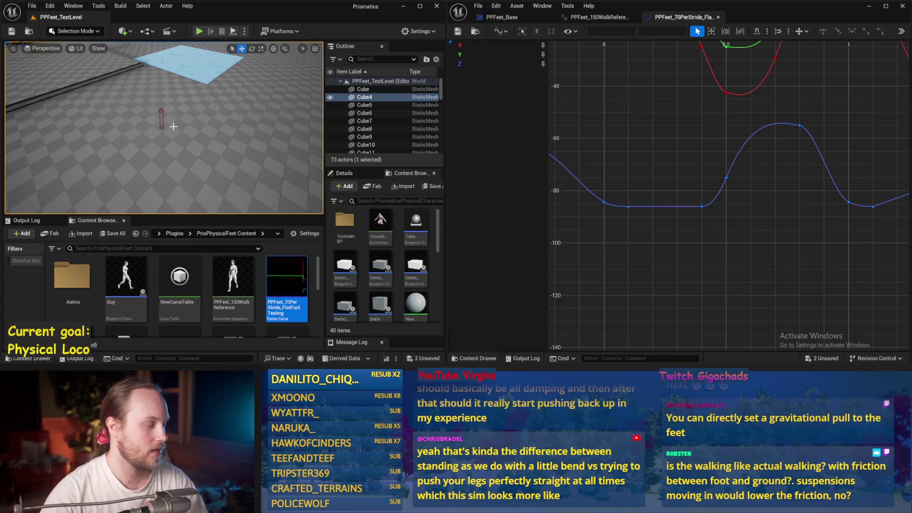
drag(174, 126, 170, 123)
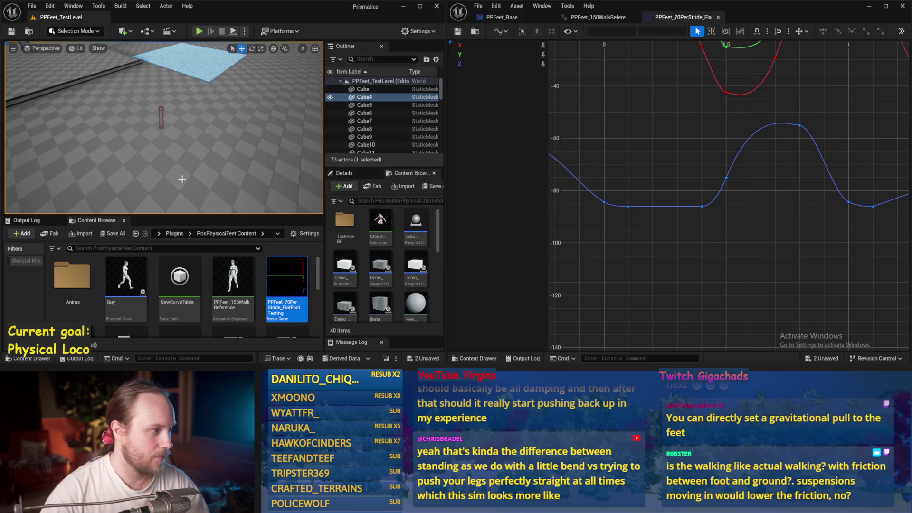
scroll(182, 179, up, 5)
click(219, 90)
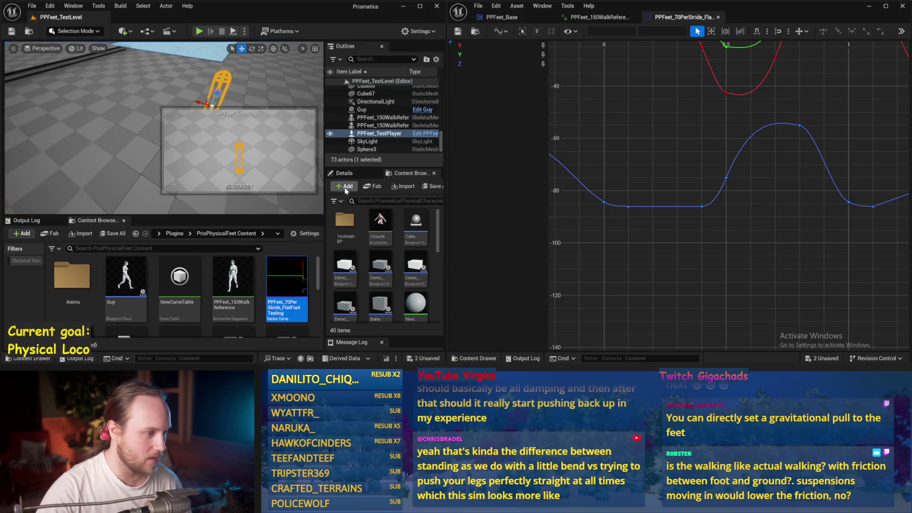
click(343, 173)
click(363, 206)
click(371, 299)
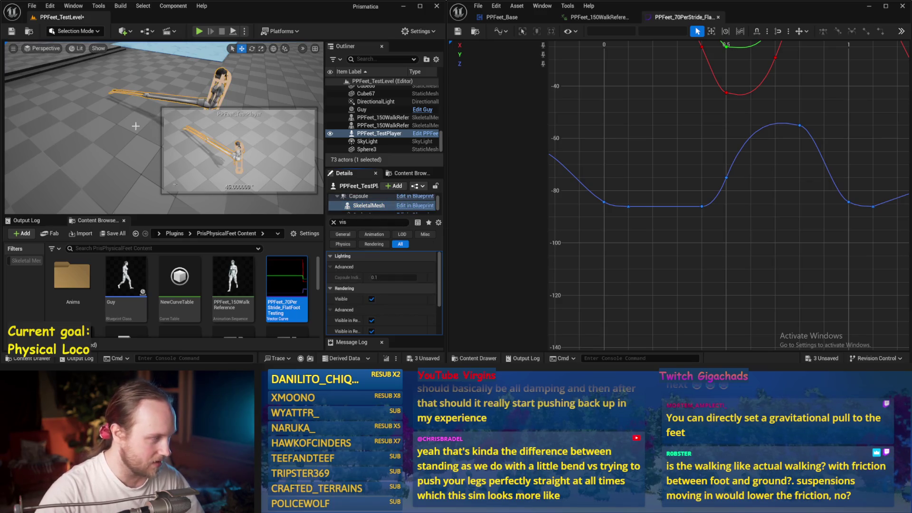
key(alt+p)
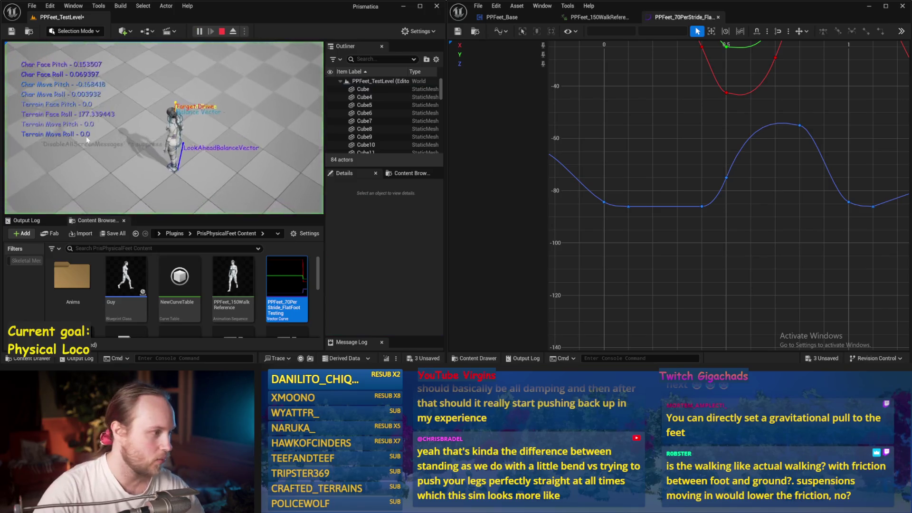
- Run the play session fullscreen, restart it, and watch the character topple onto the floor
key(F11)
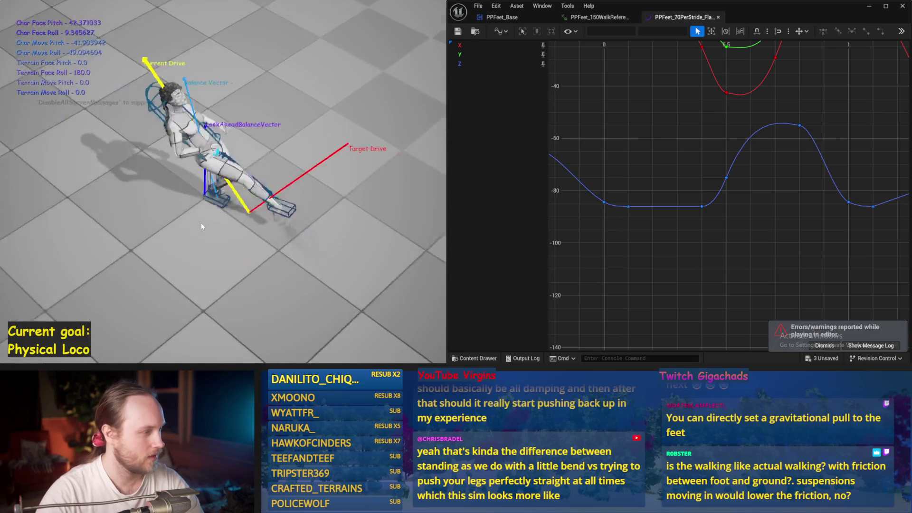
key(Escape)
key(alt+p)
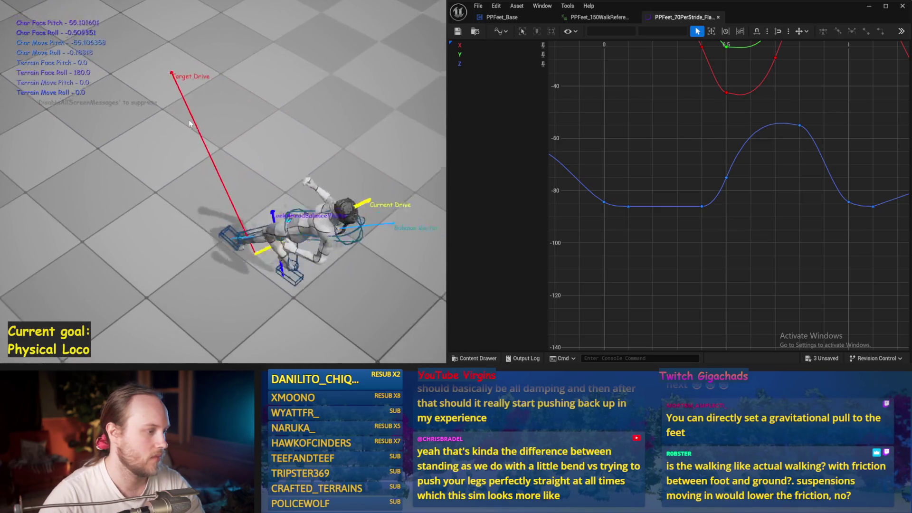
key(Escape)
- In PPFeet_Base, set Set Linear Drive Params Position Strength to 1000 and test it in play
click(502, 17)
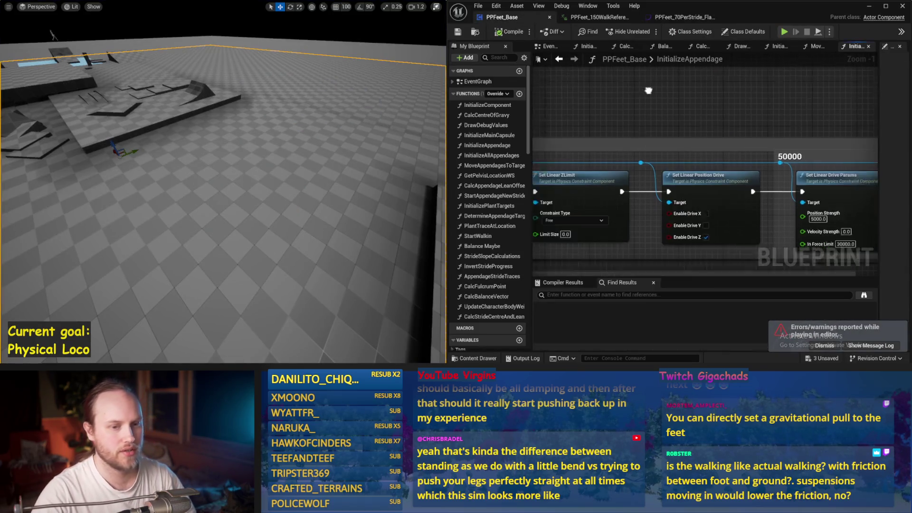
text(1000)
key(Return)
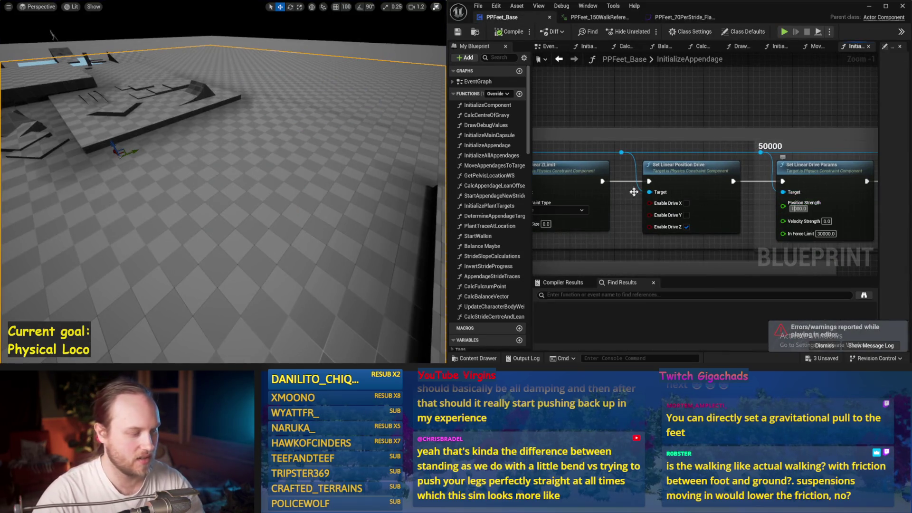
drag(244, 138, 244, 136)
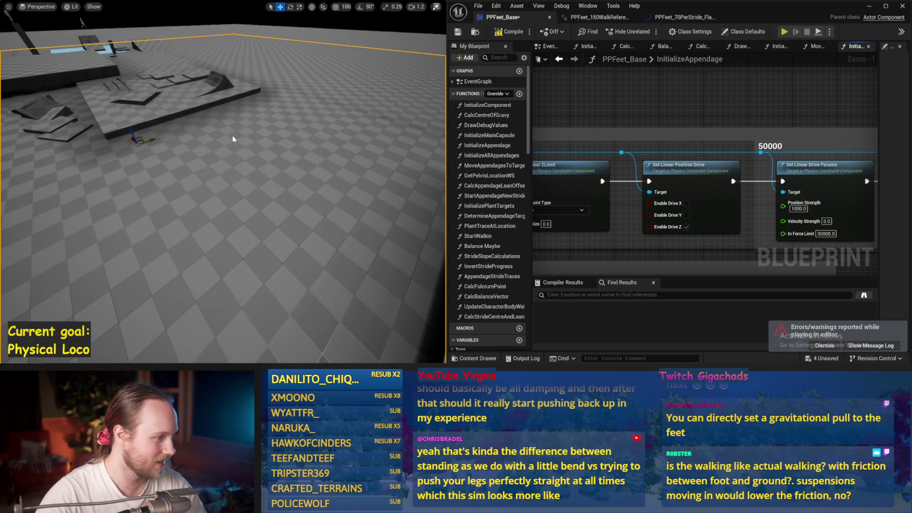
key(alt+p)
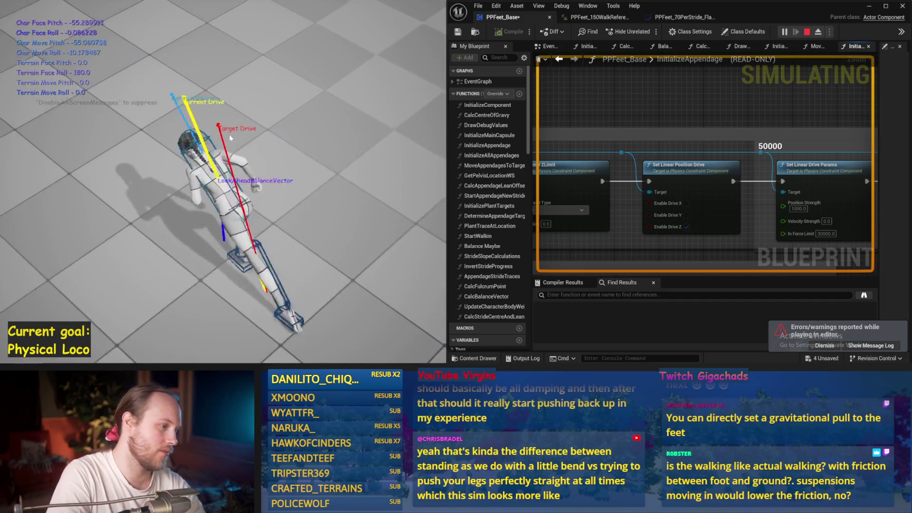
key(Escape)
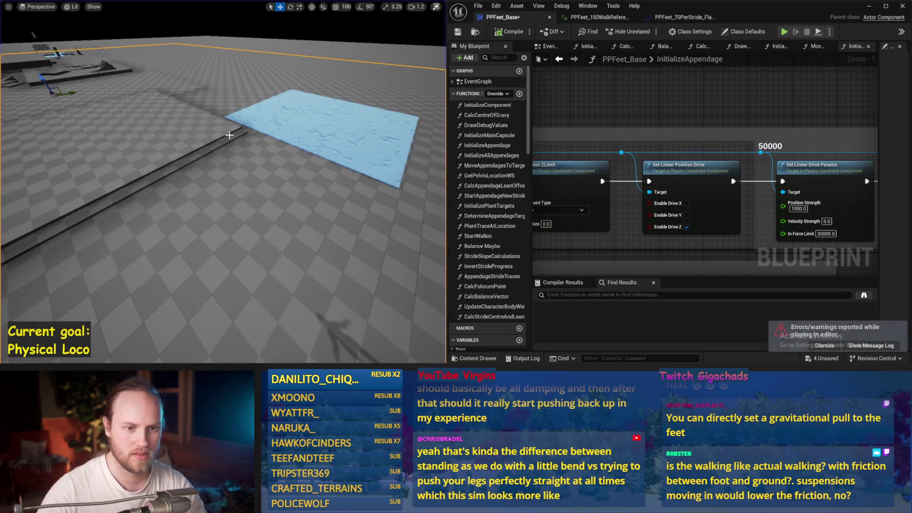
- Lower Position Strength to 100 and play again to test the character
text(100)
key(Return)
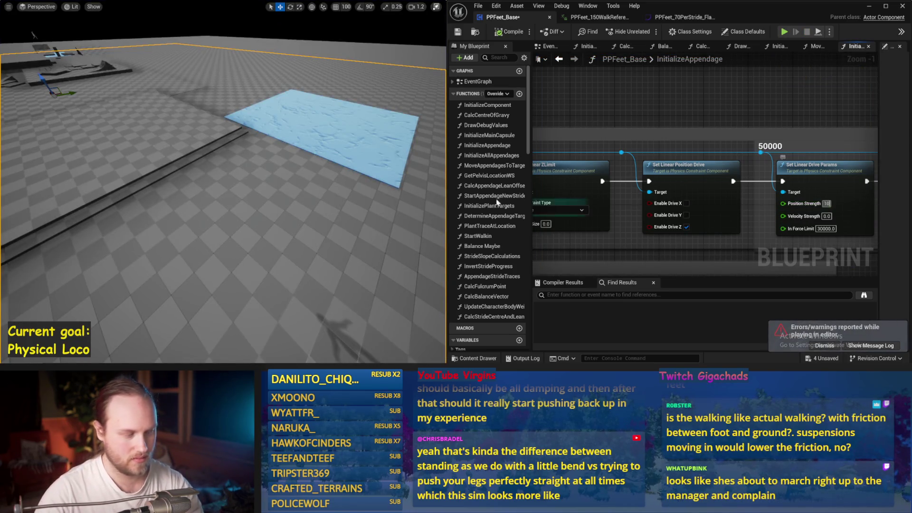
key(alt+p)
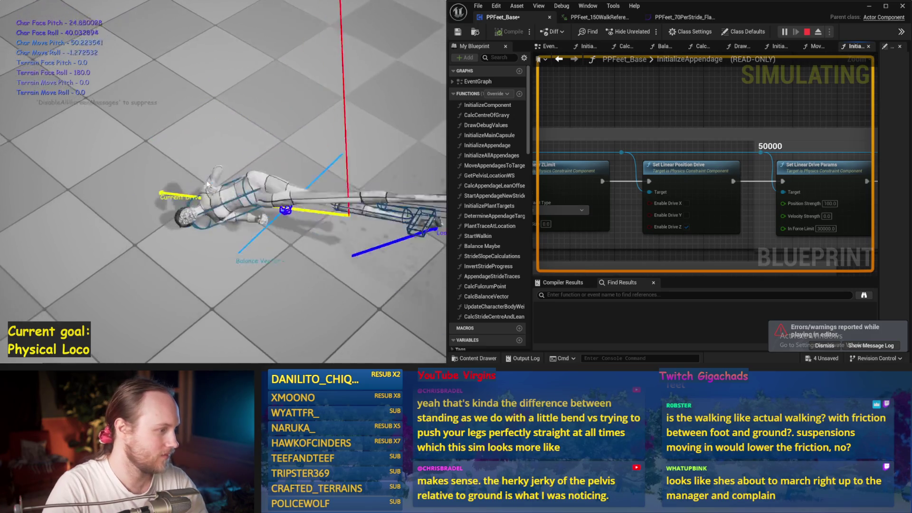
- Stop the test where the character fell at strength 100 and save all packages
key(Escape)
key(ctrl+s)
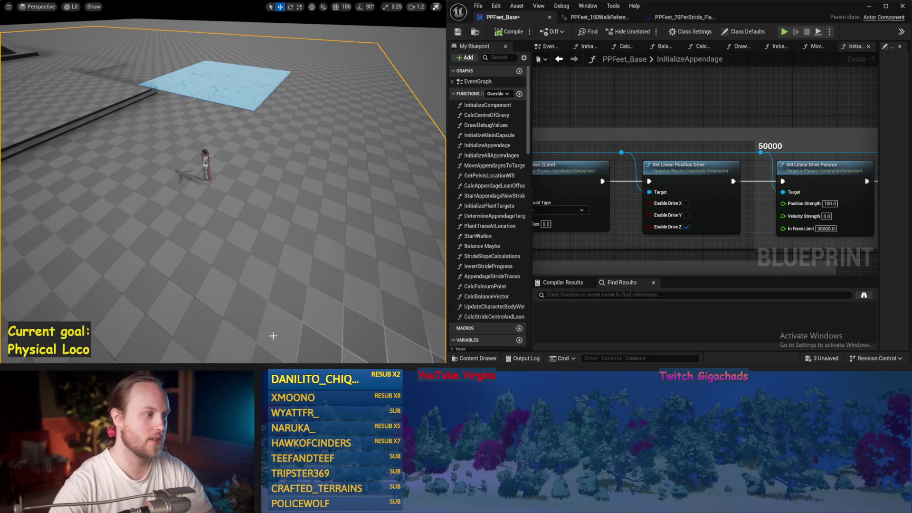
- Run two simulation tests at Position Strength 100, then save the PPFeet_Base Blueprint
key(alt+s)
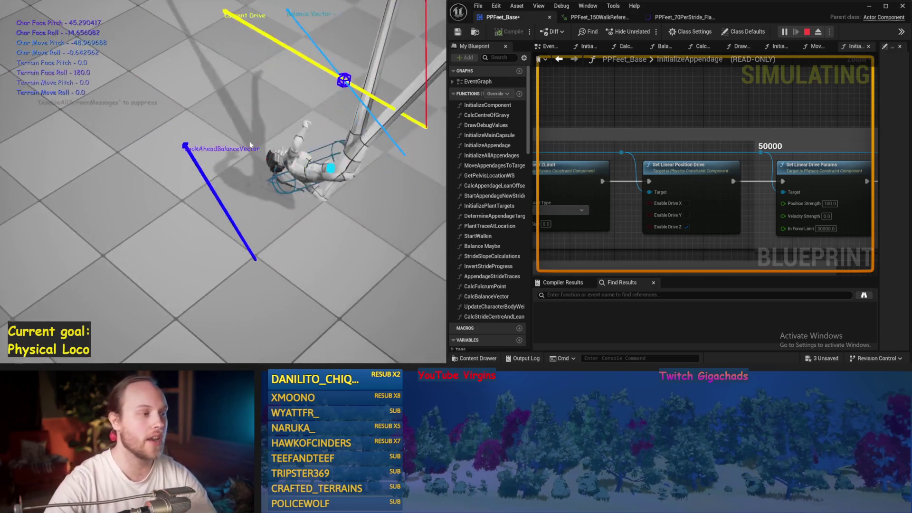
key(Escape)
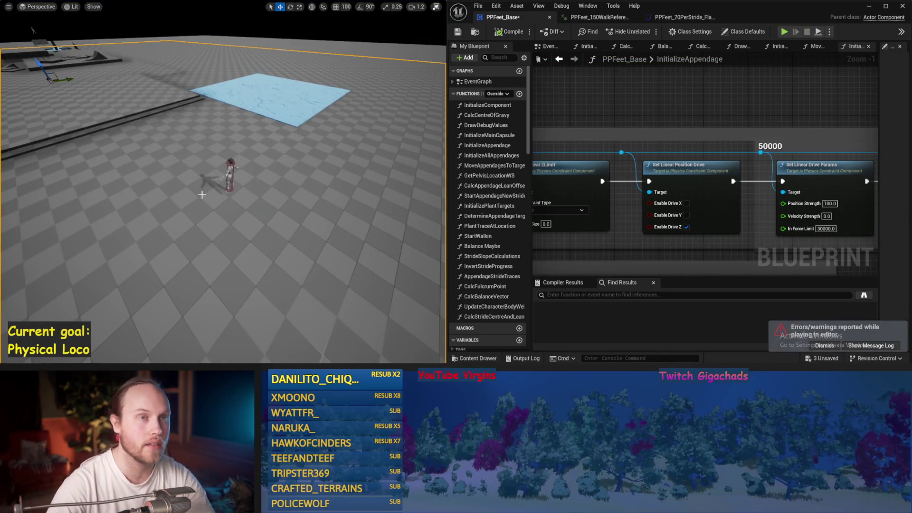
key(alt+s)
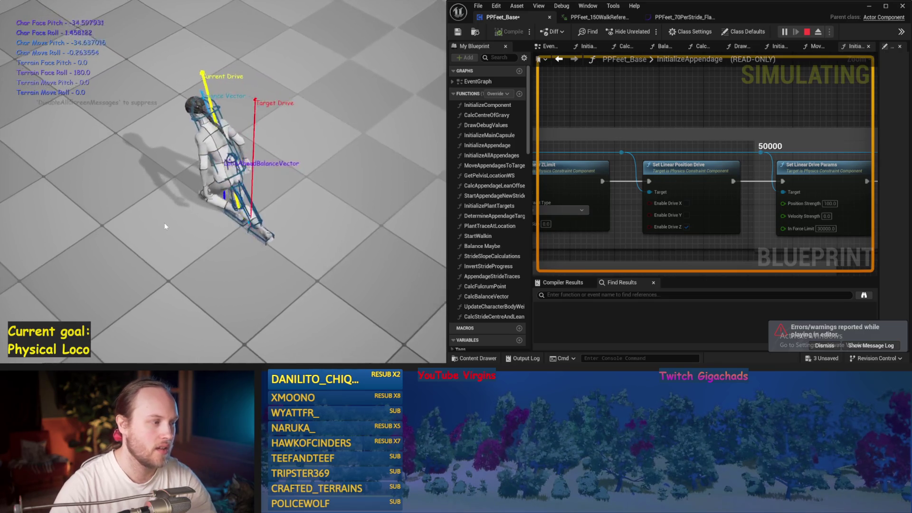
key(Escape)
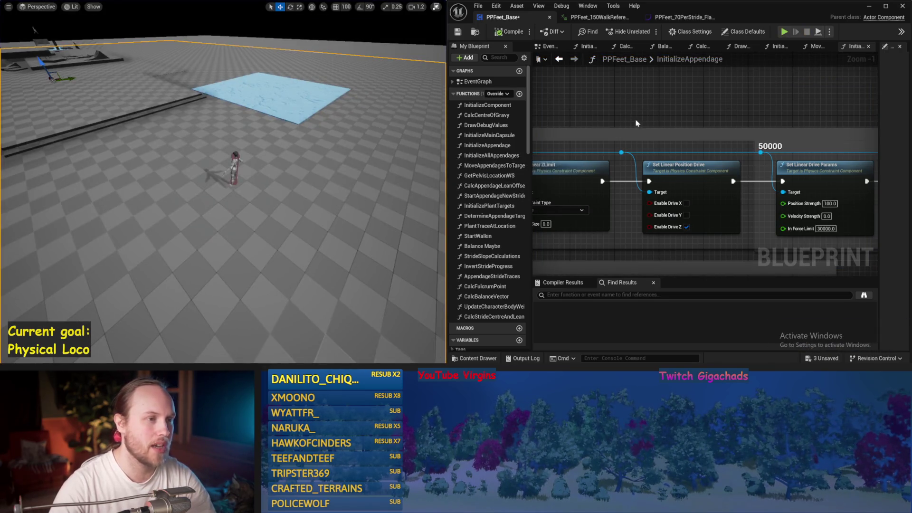
click(458, 32)
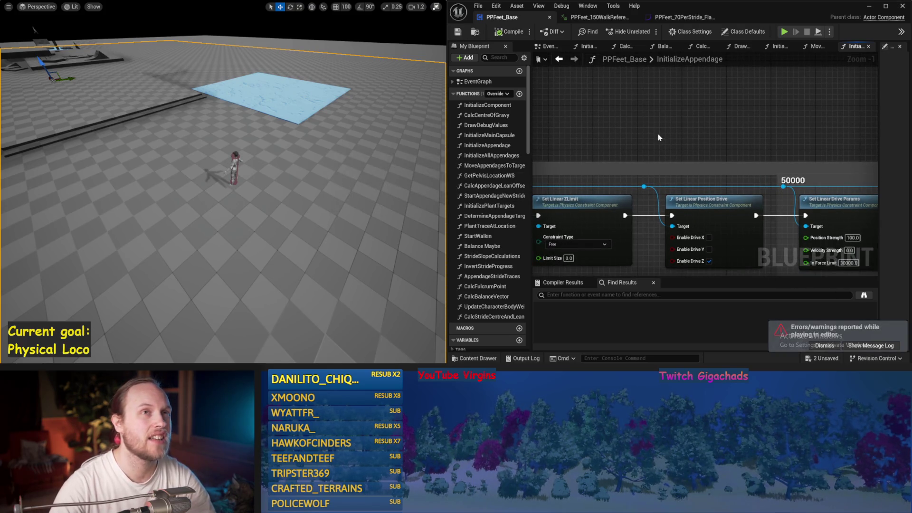
- Run one more short simulation test, then center the Set Linear Drive Params node in the graph
drag(264, 196, 265, 205)
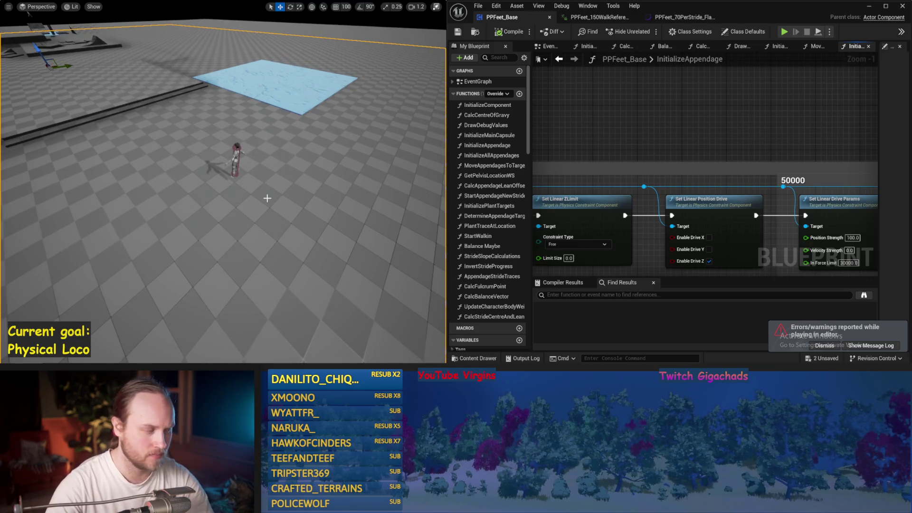
key(alt+s)
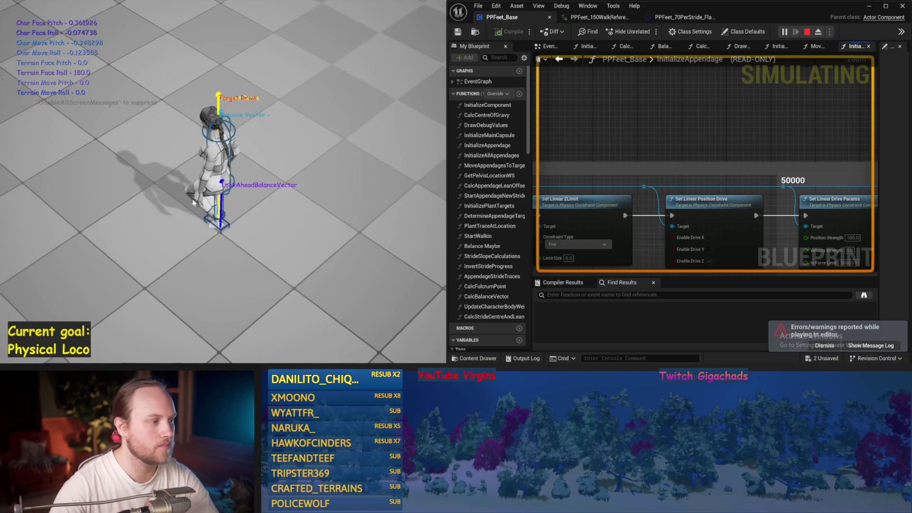
key(Escape)
drag(664, 173, 727, 187)
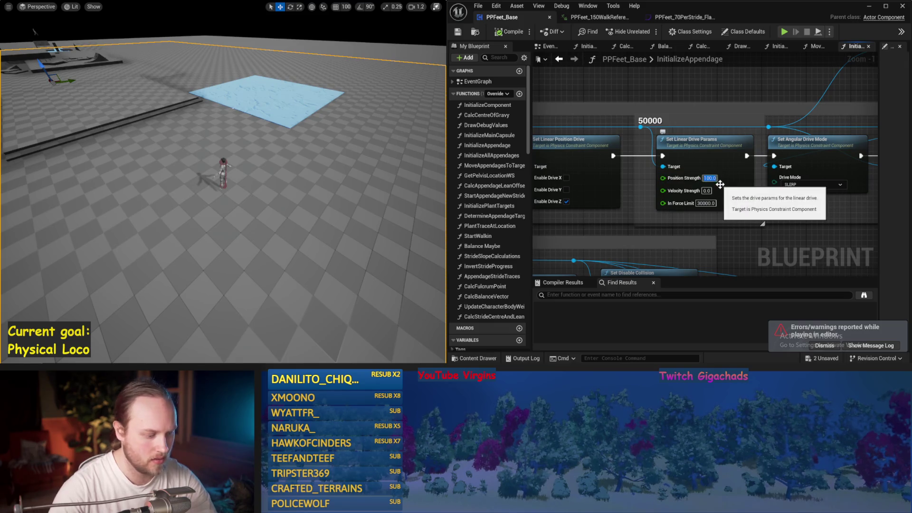
- Set Position Strength to 300 and run a quick simulation test
text(00)
key(Return)
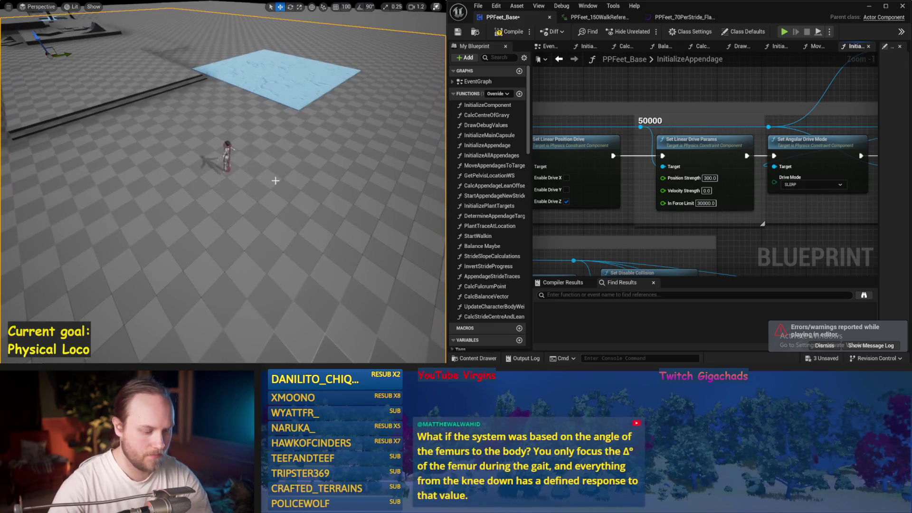
key(alt+s)
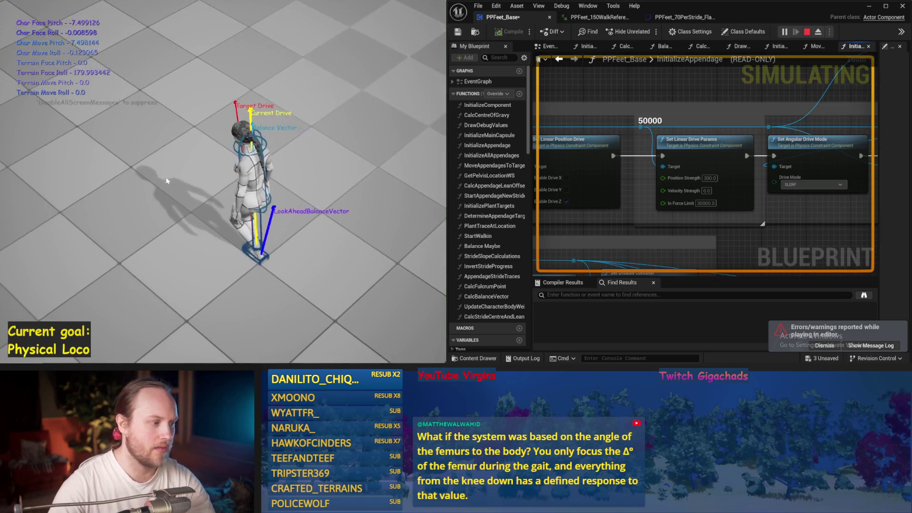
key(Escape)
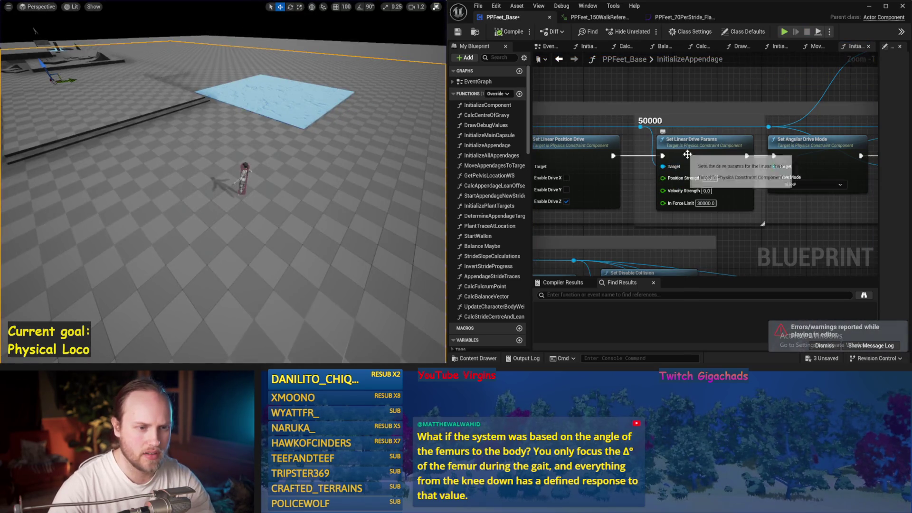
- Raise Position Strength to 3000 and simulate again to check the character stays upright
text(3000)
key(Return)
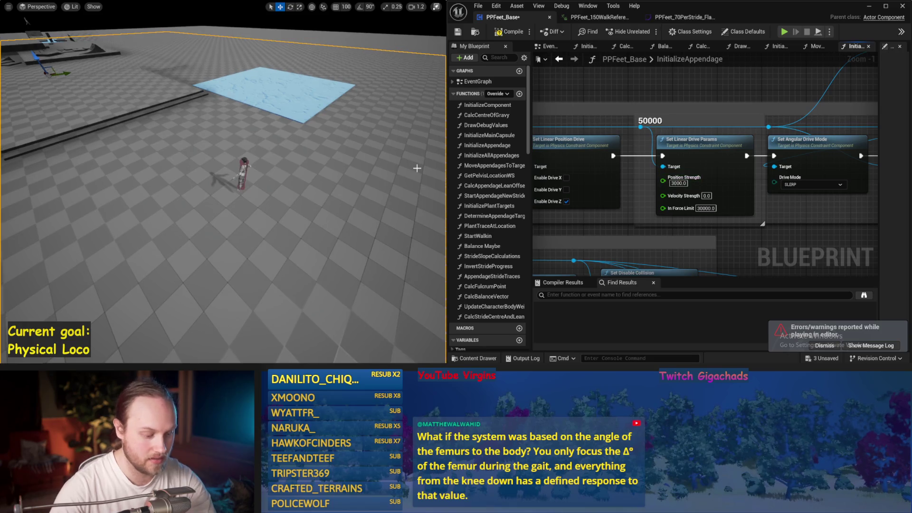
key(alt+s)
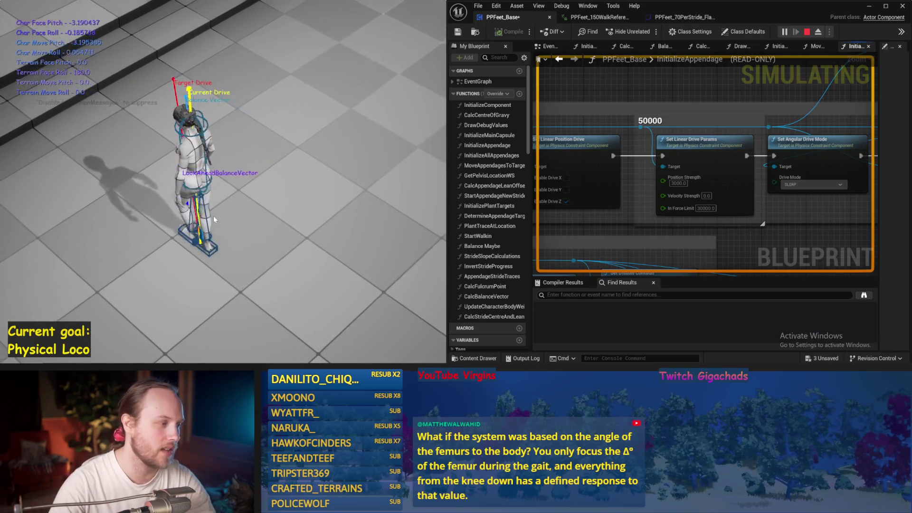
key(Escape)
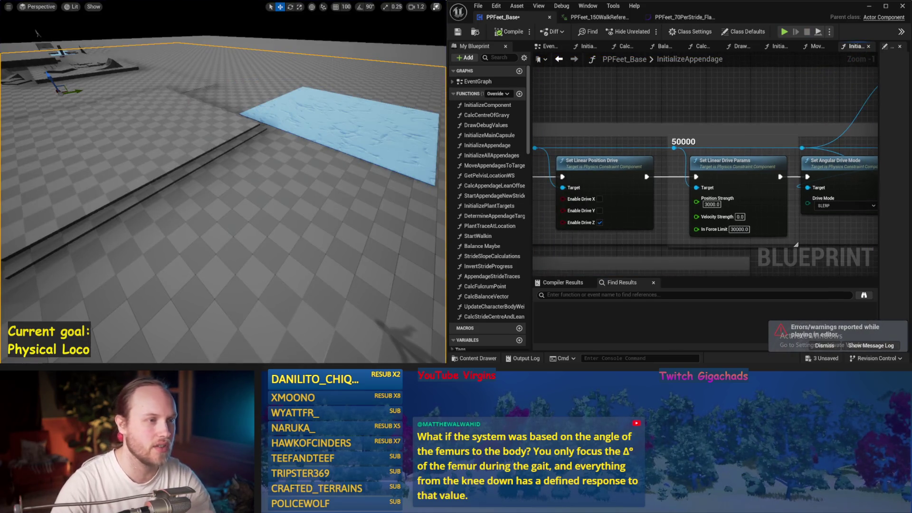